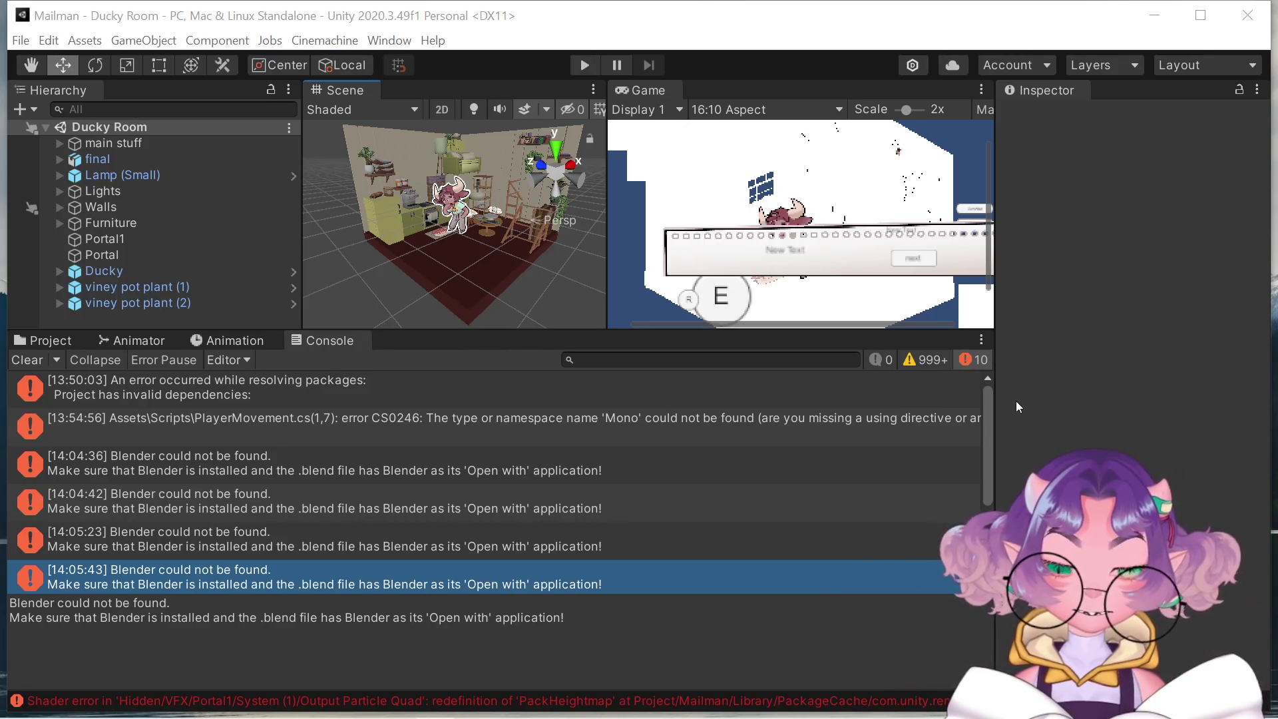
Open PlayerMovement.cs from the CS0246 error, return to Unity, and select the error details.
double_click(852, 422)
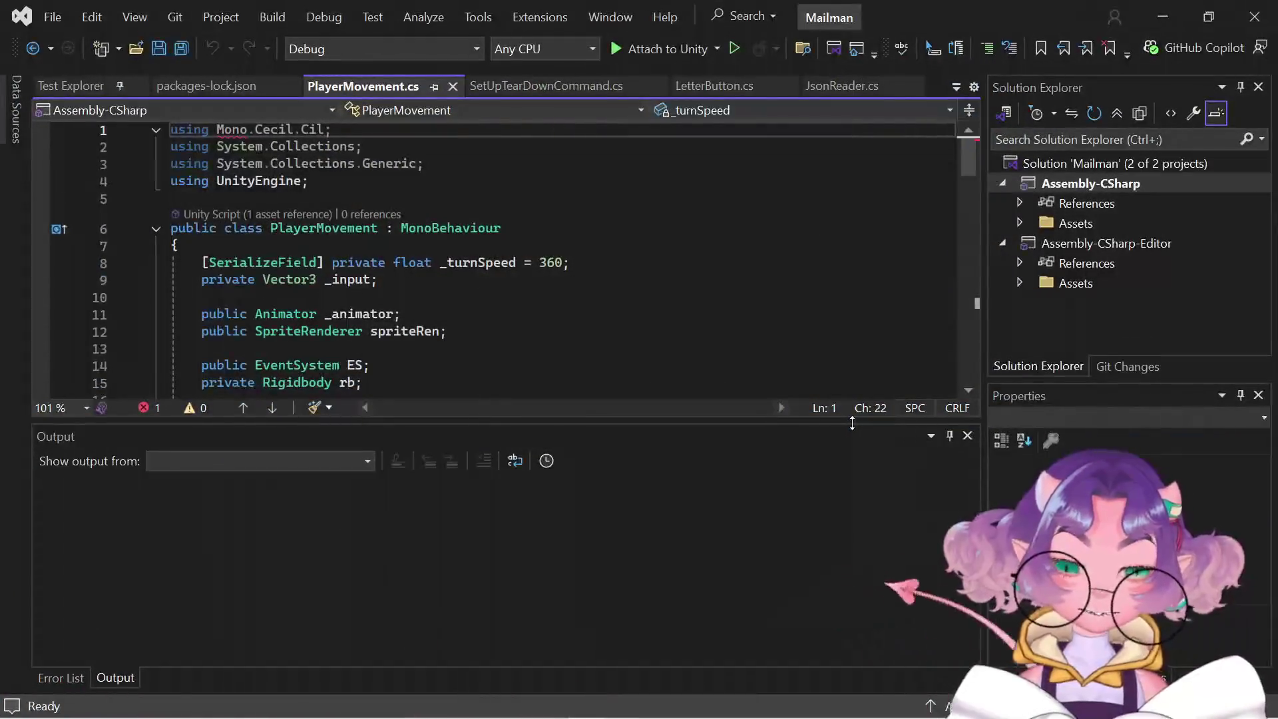
click(1162, 20)
drag(10, 603, 87, 633)
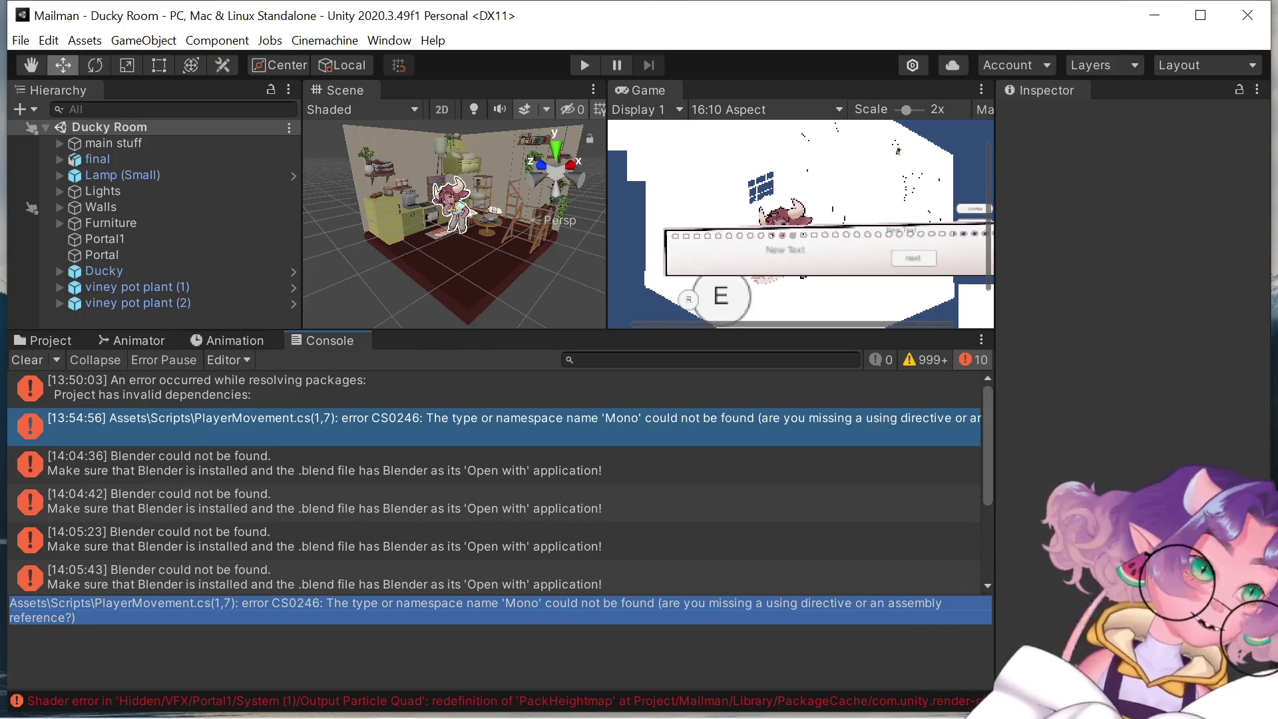
Select the CS0246 'Mono' namespace-not-found message in the Console detail pane.
key(alt+Tab)
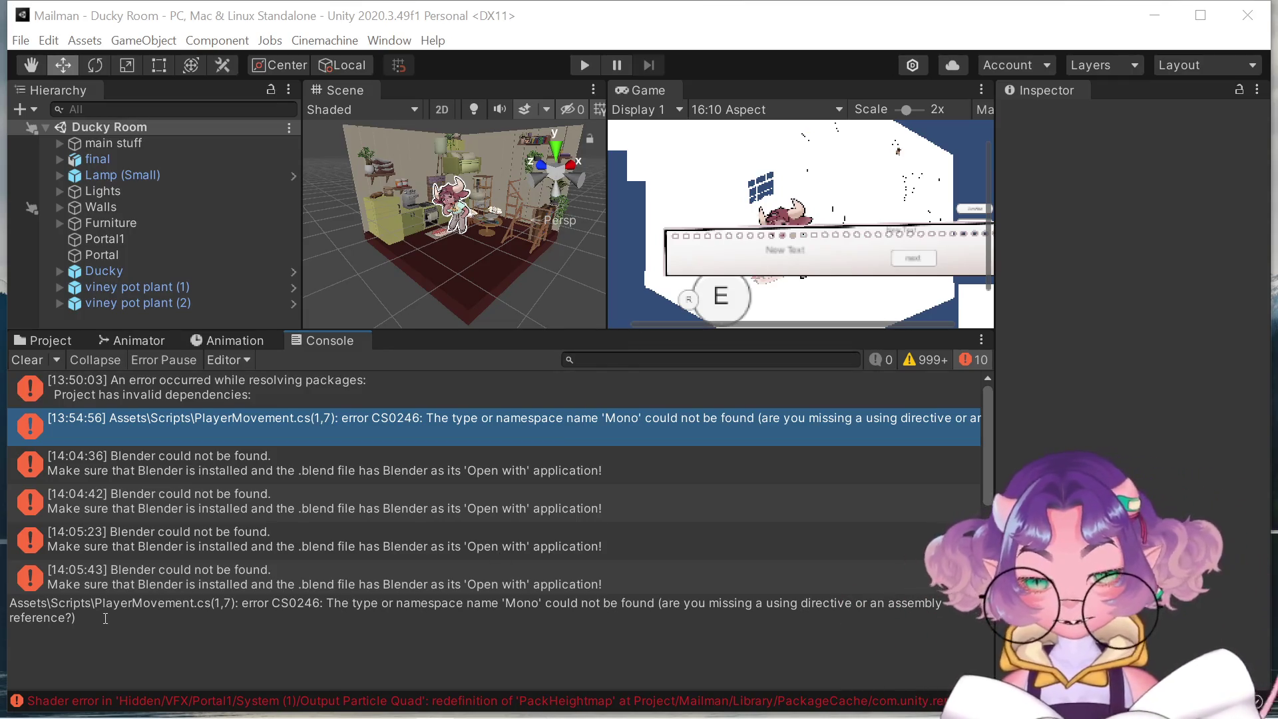
mouse_move(105, 619)
mouse_down()
mouse_move(10, 603)
mouse_move(241, 603)
mouse_up()
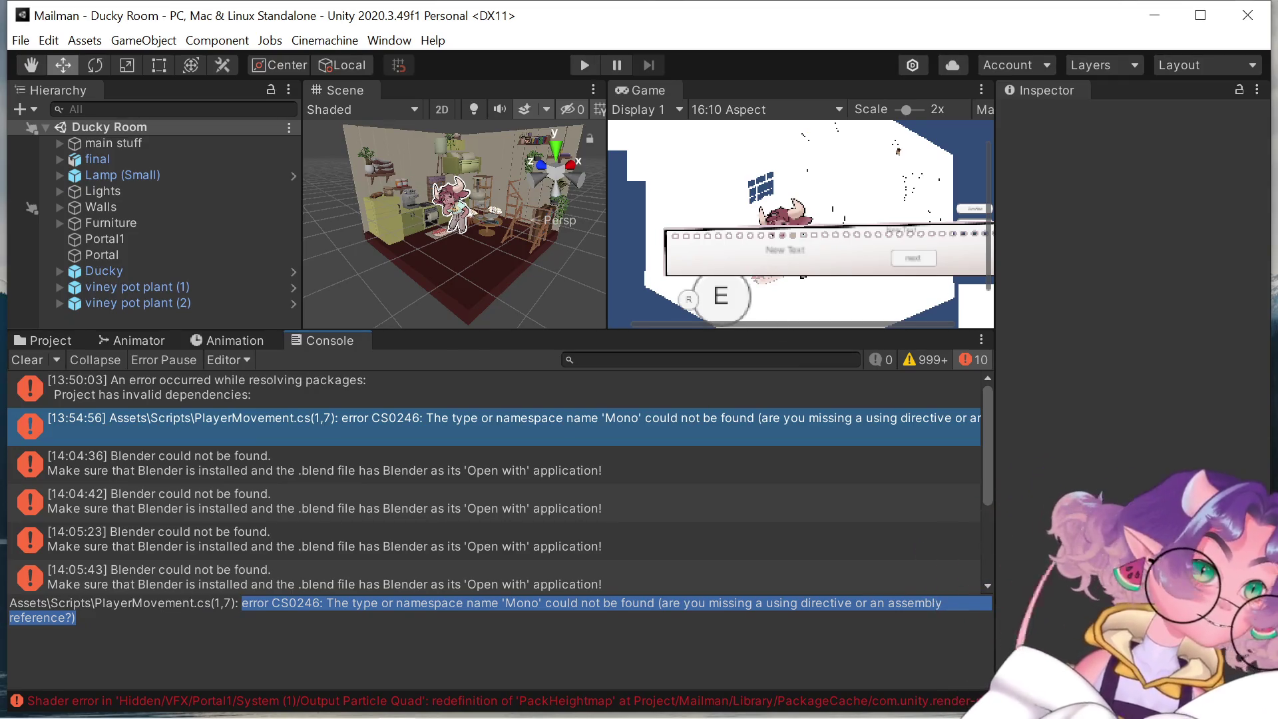
key(alt+Tab)
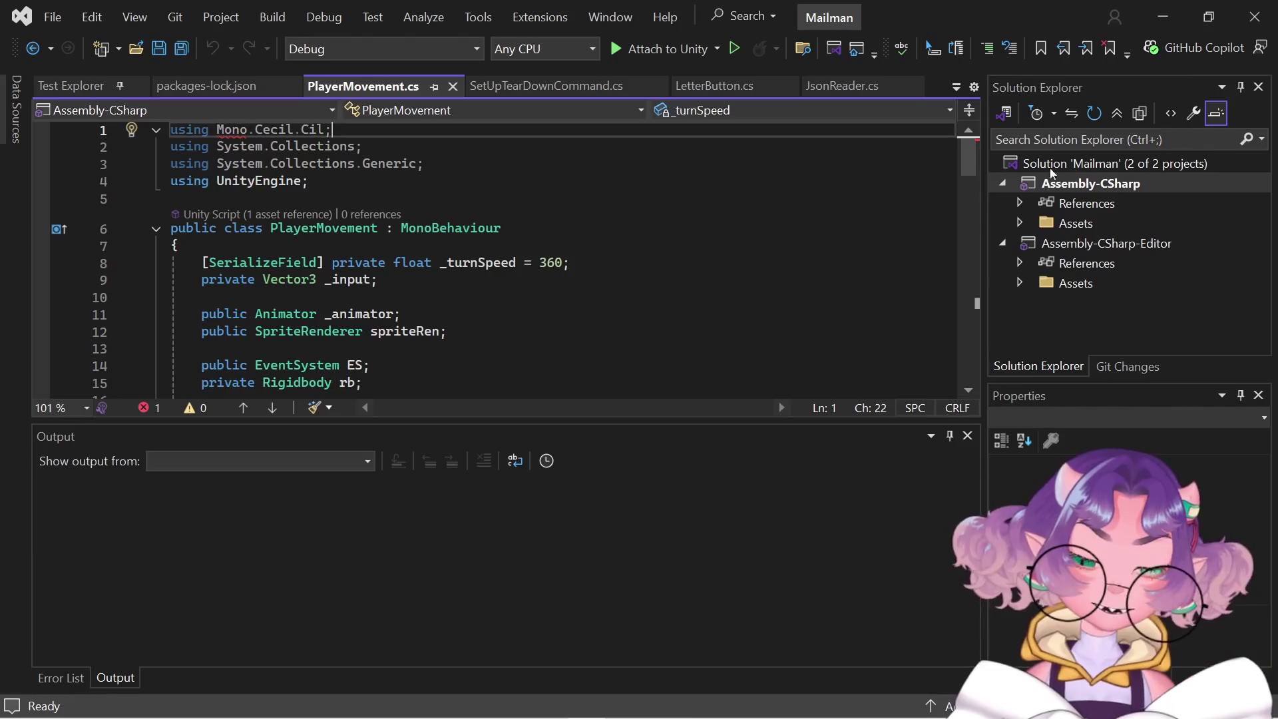
Switch from Visual Studio back to Unity's Console showing the CS0246 error.
key(alt+Tab)
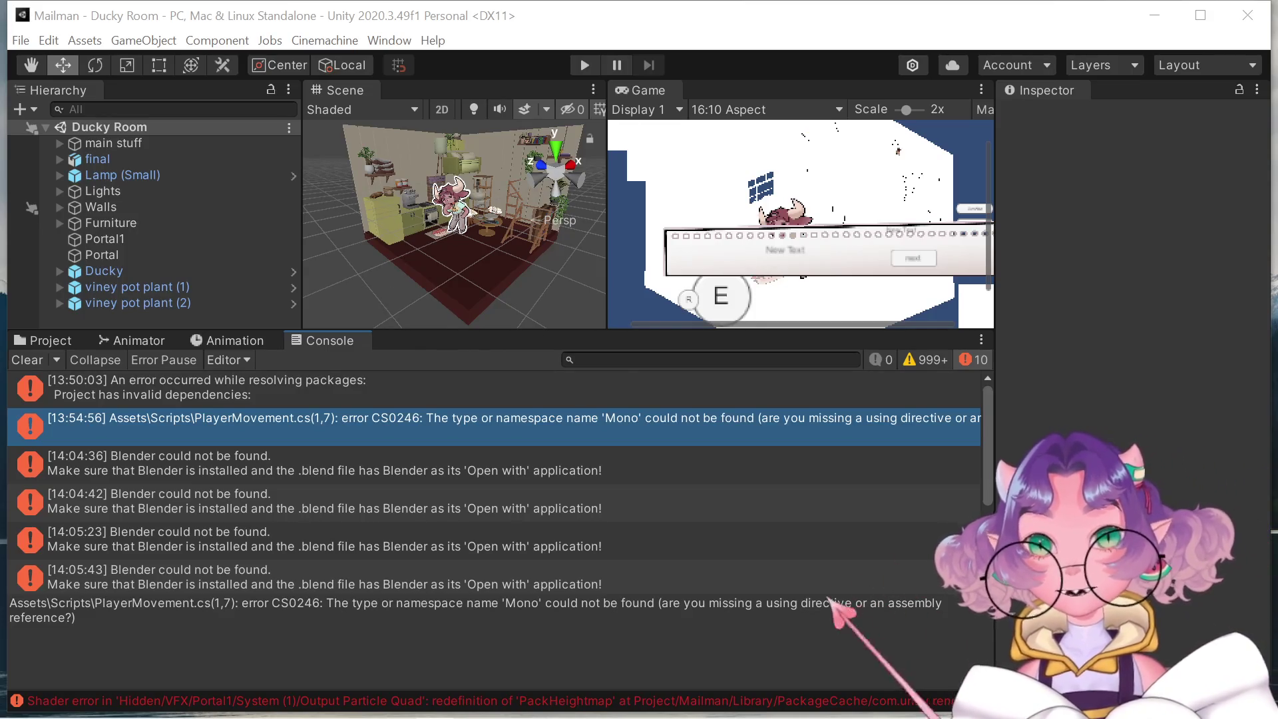
Switch back to Visual Studio with PlayerMovement.cs open.
key(alt+Tab)
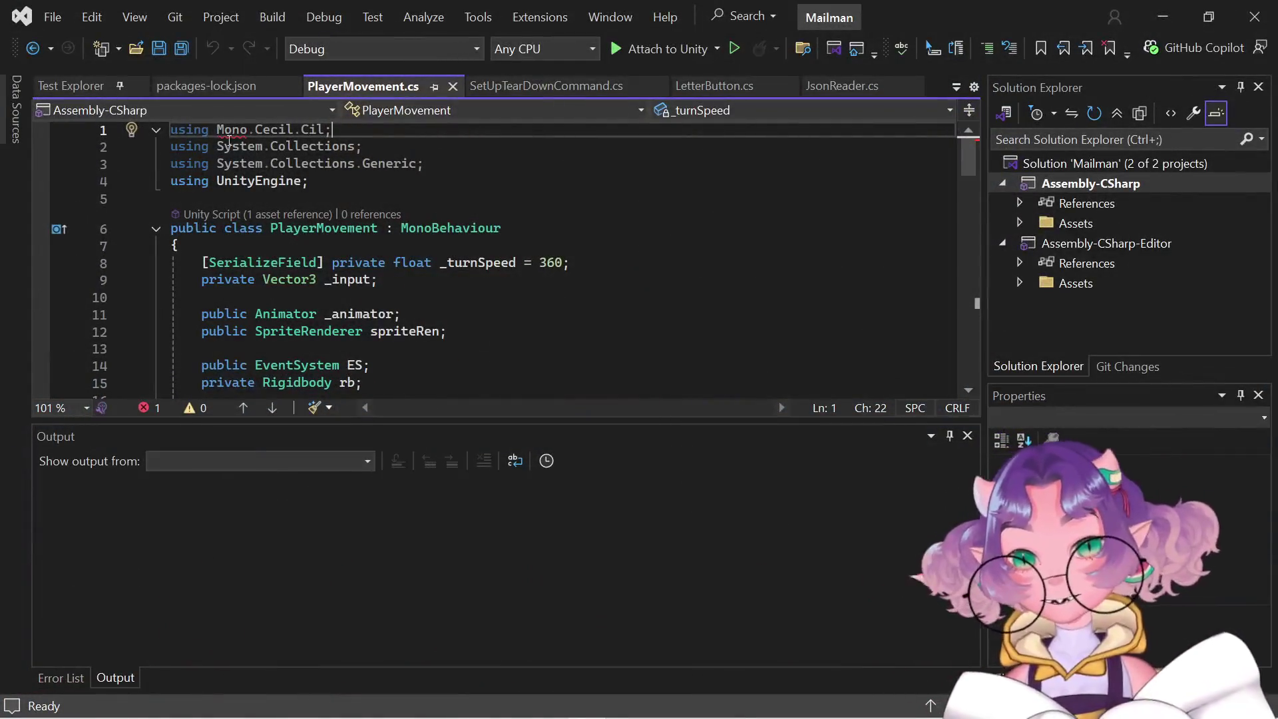
double_click(231, 131)
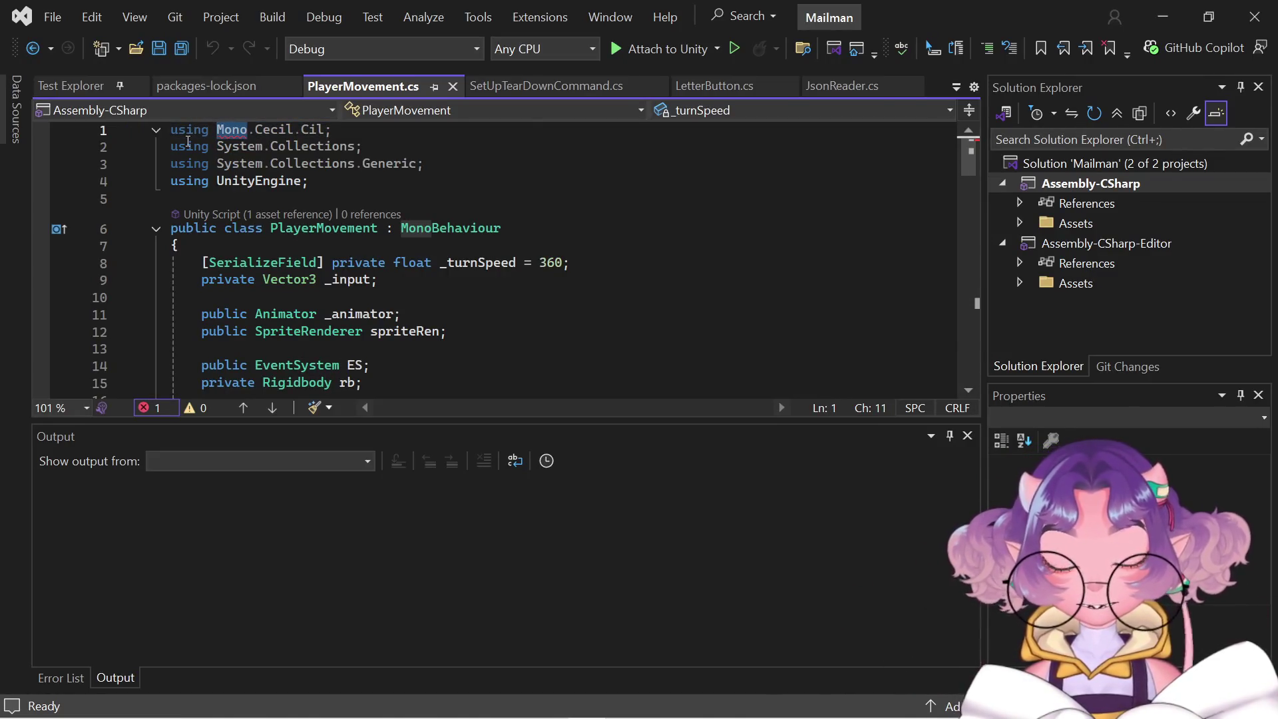
click(218, 128)
drag(218, 129, 322, 131)
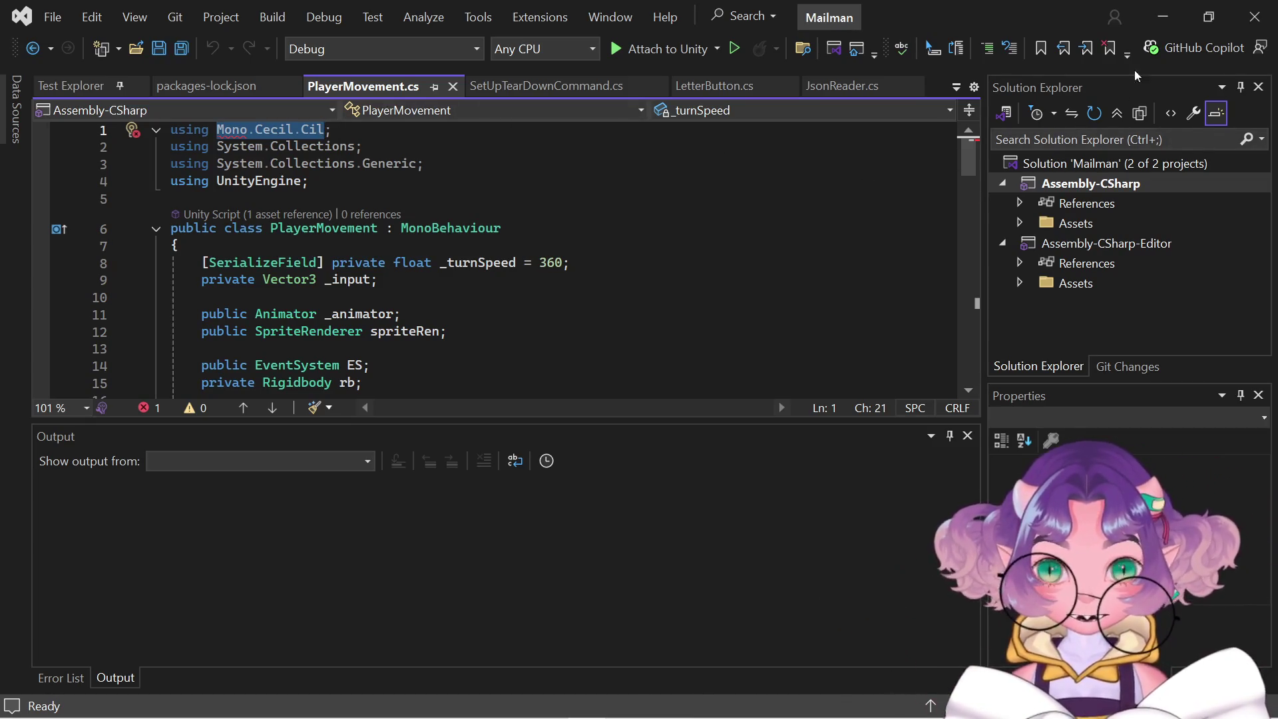
click(1170, 19)
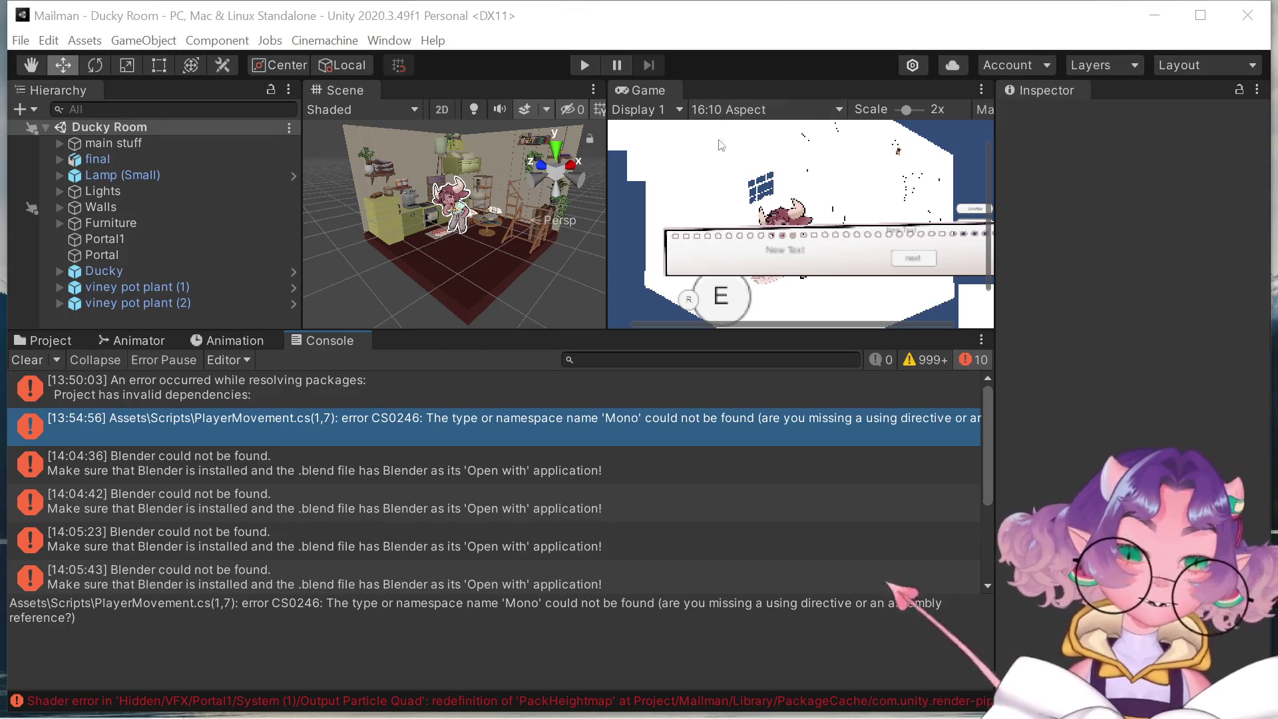
Comment out the 'using Mono.Cecil.Cil;' line in PlayerMovement.cs and save the script.
double_click(552, 430)
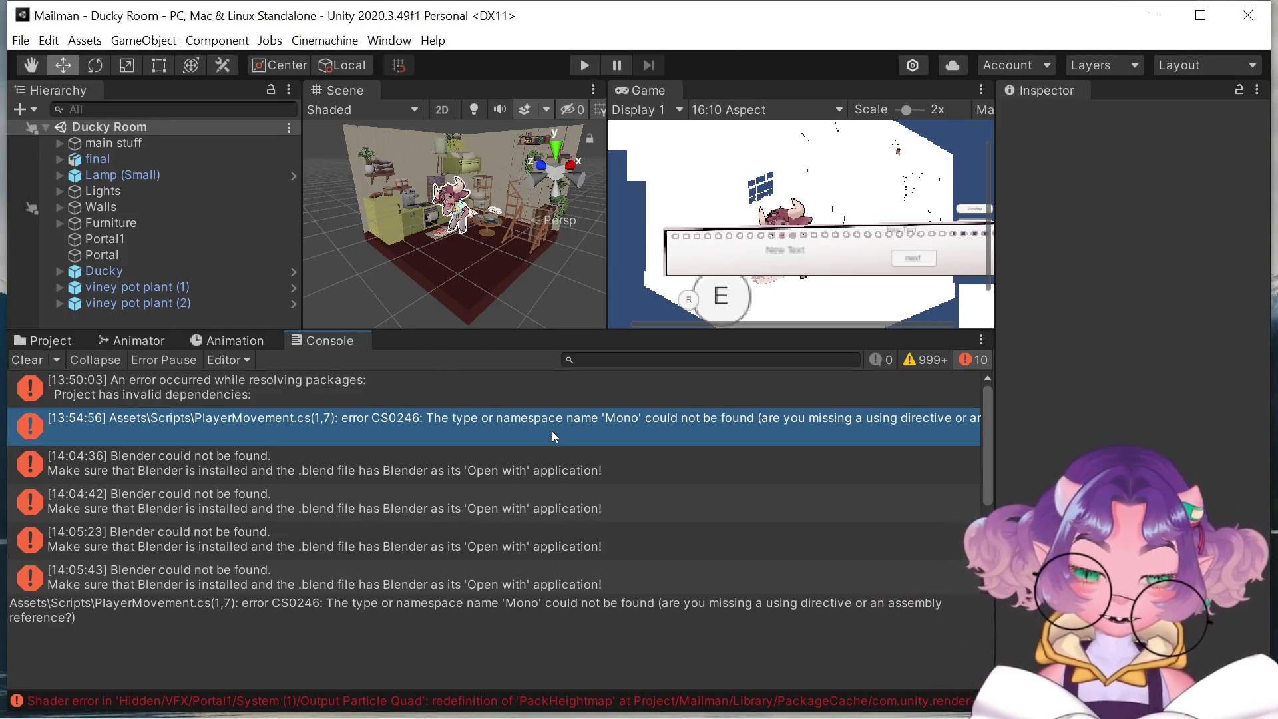
scroll(413, 362, down, 14)
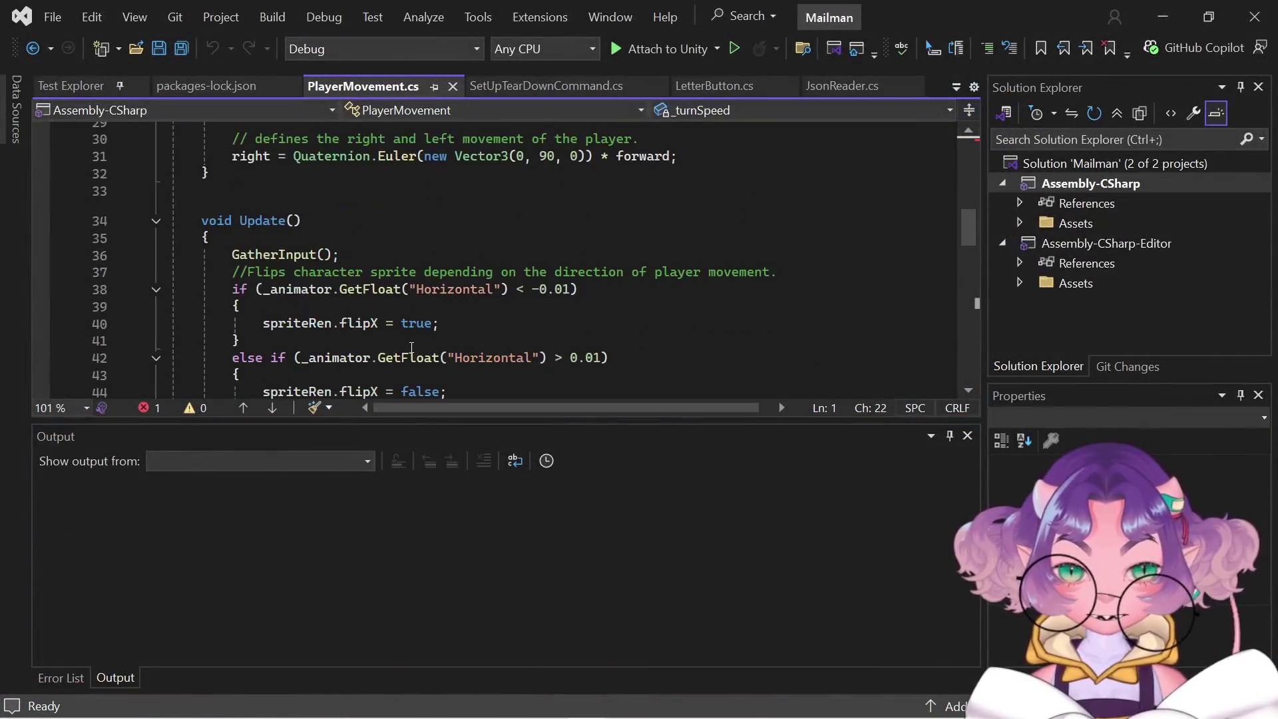
scroll(411, 347, up, 15)
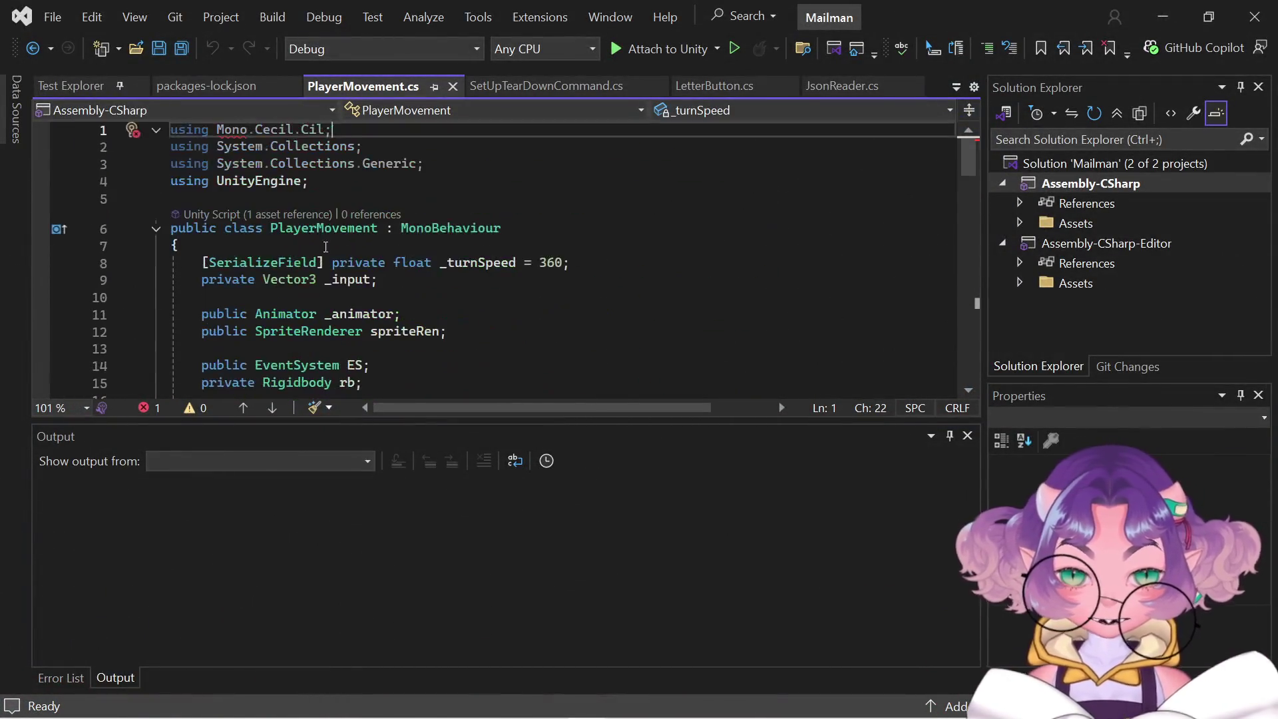
key(Home)
text(//)
key(ctrl+s)
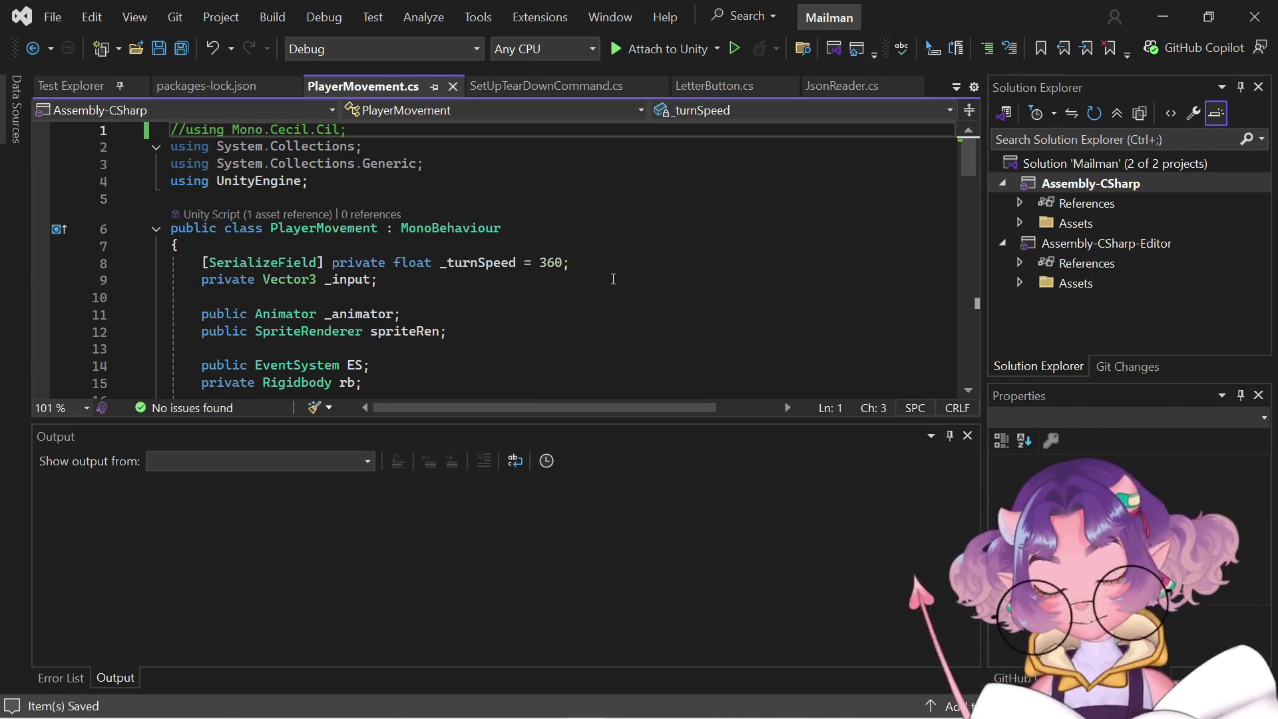
Look over packages-lock.json, then return to PlayerMovement.cs.
scroll(609, 300, down, 17)
scroll(600, 323, down, 6)
scroll(599, 333, up, 20)
scroll(599, 340, up, 2)
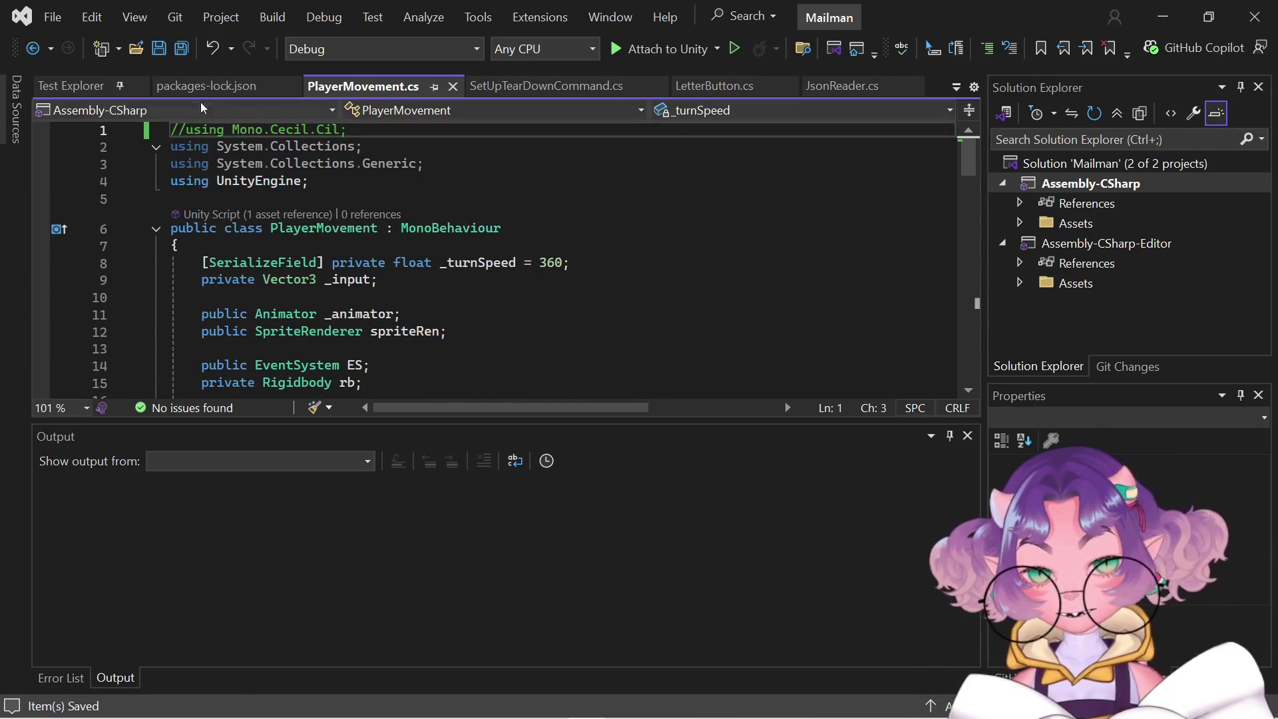
click(200, 86)
click(365, 88)
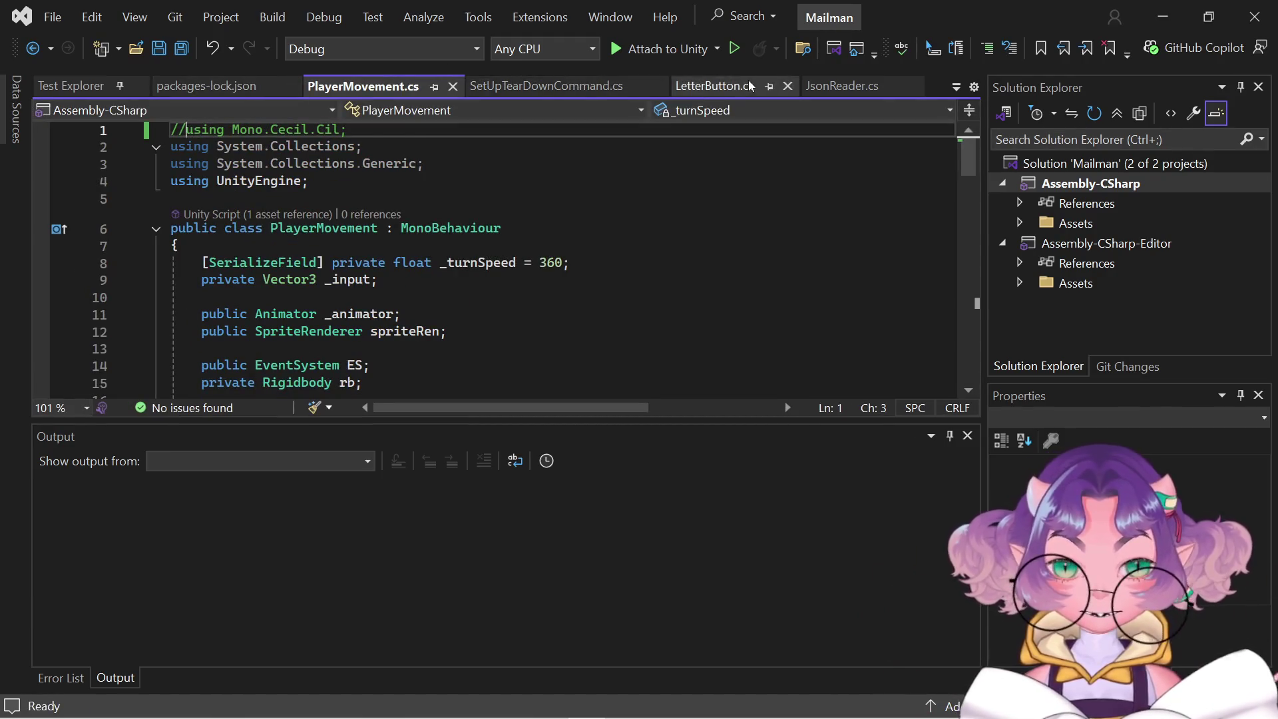
Move through LetterButton.cs to JsonReader.cs's OpenLetterList class and open Find.
click(715, 85)
click(844, 86)
scroll(709, 311, down, 6)
scroll(710, 311, up, 6)
scroll(710, 310, down, 2)
key(ctrl+f)
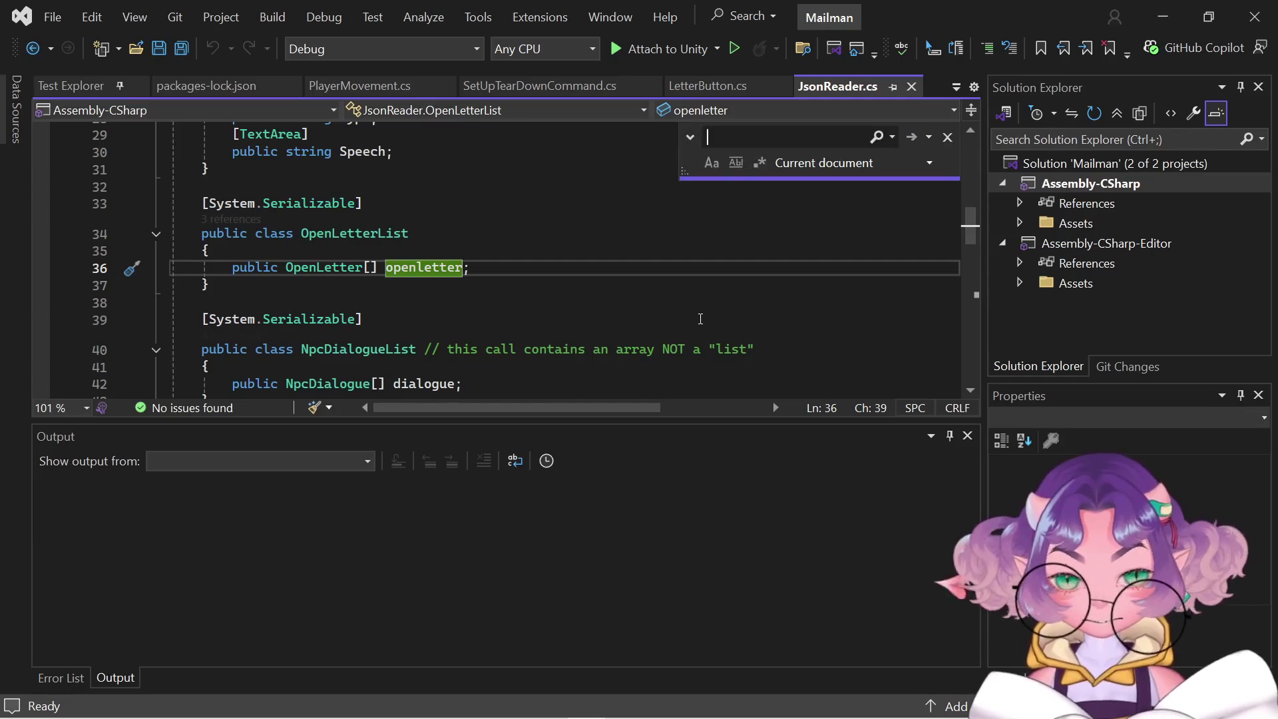
Search all open documents for 'newton', reaching SaveSystem.cs line 43's Newtonsoft reference.
text(newton)
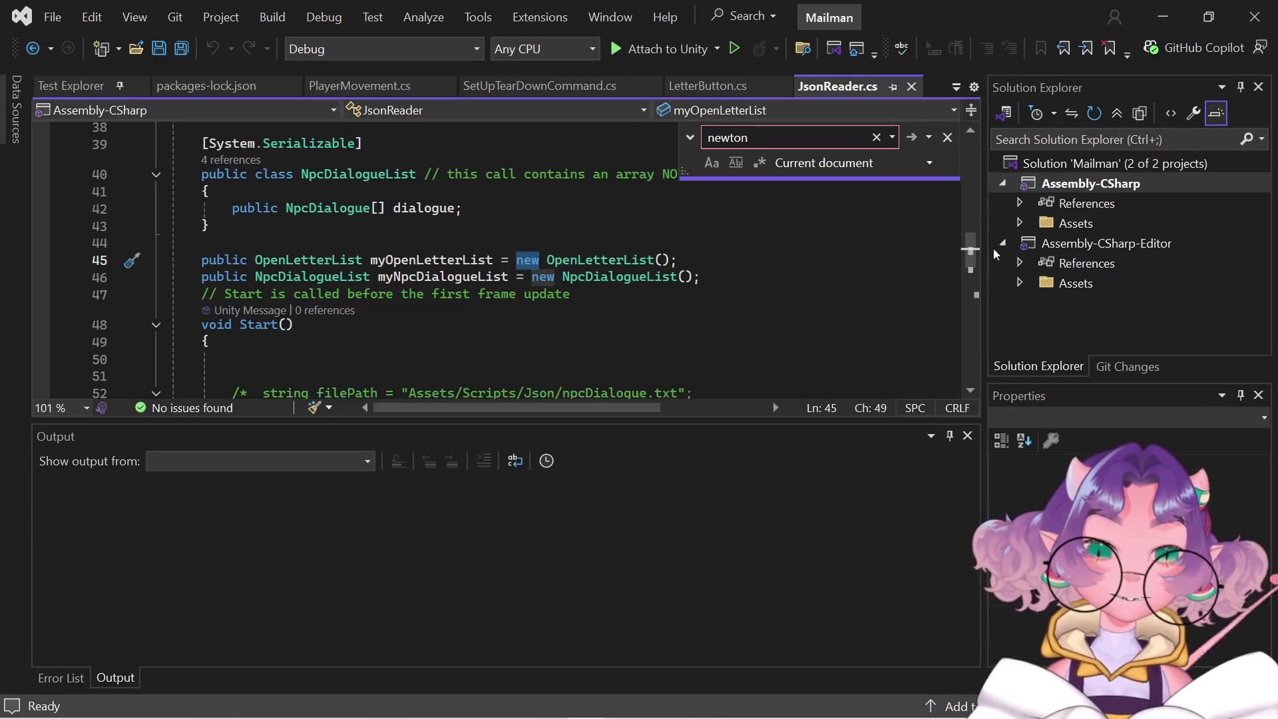
click(927, 165)
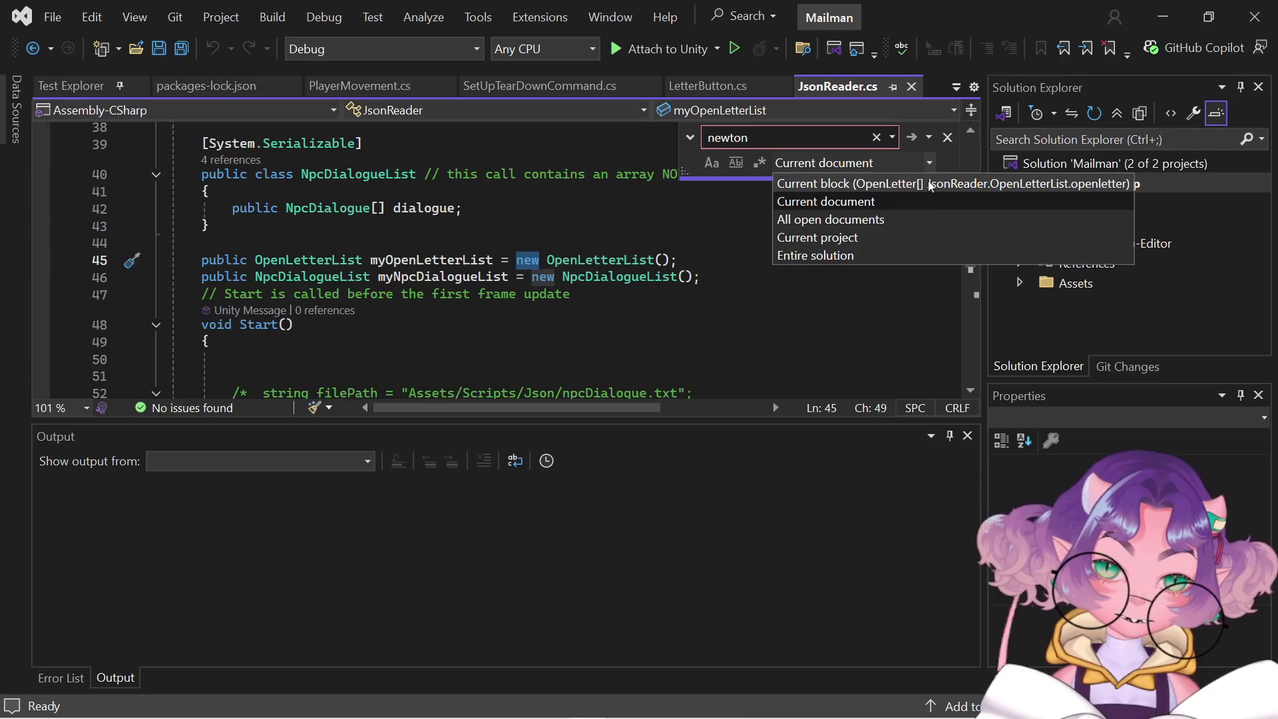
click(931, 219)
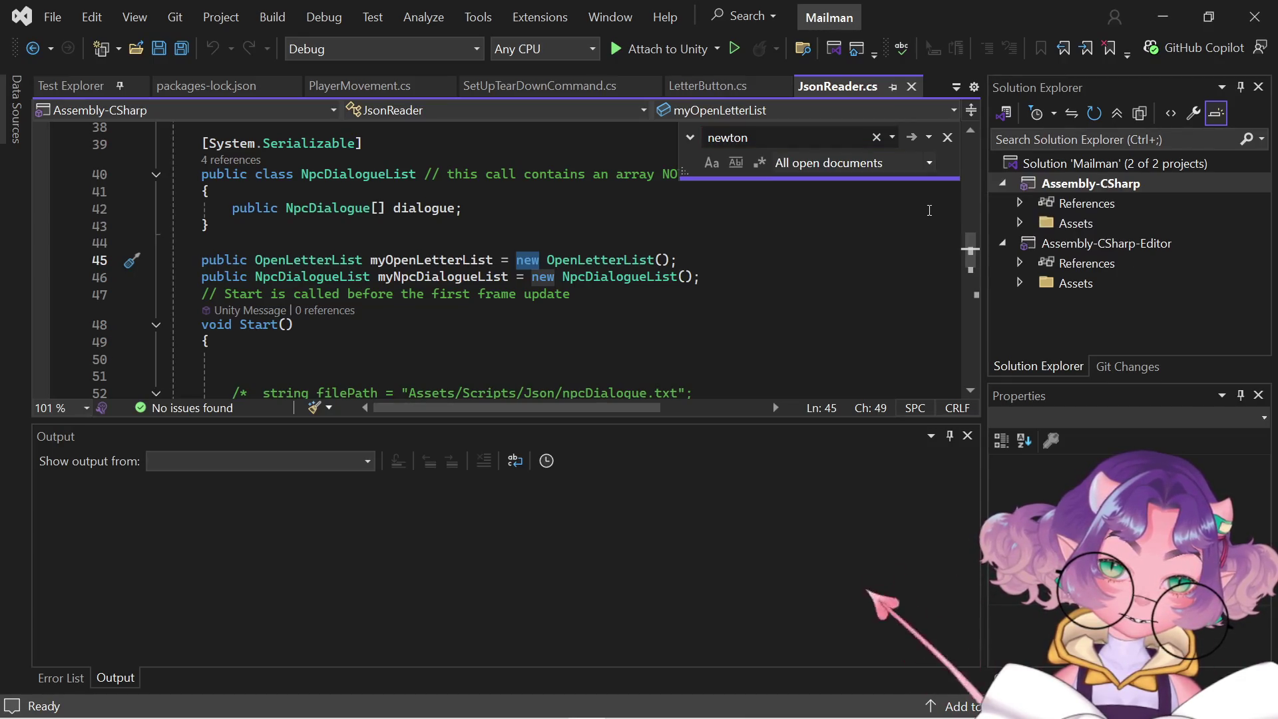
click(891, 137)
click(892, 137)
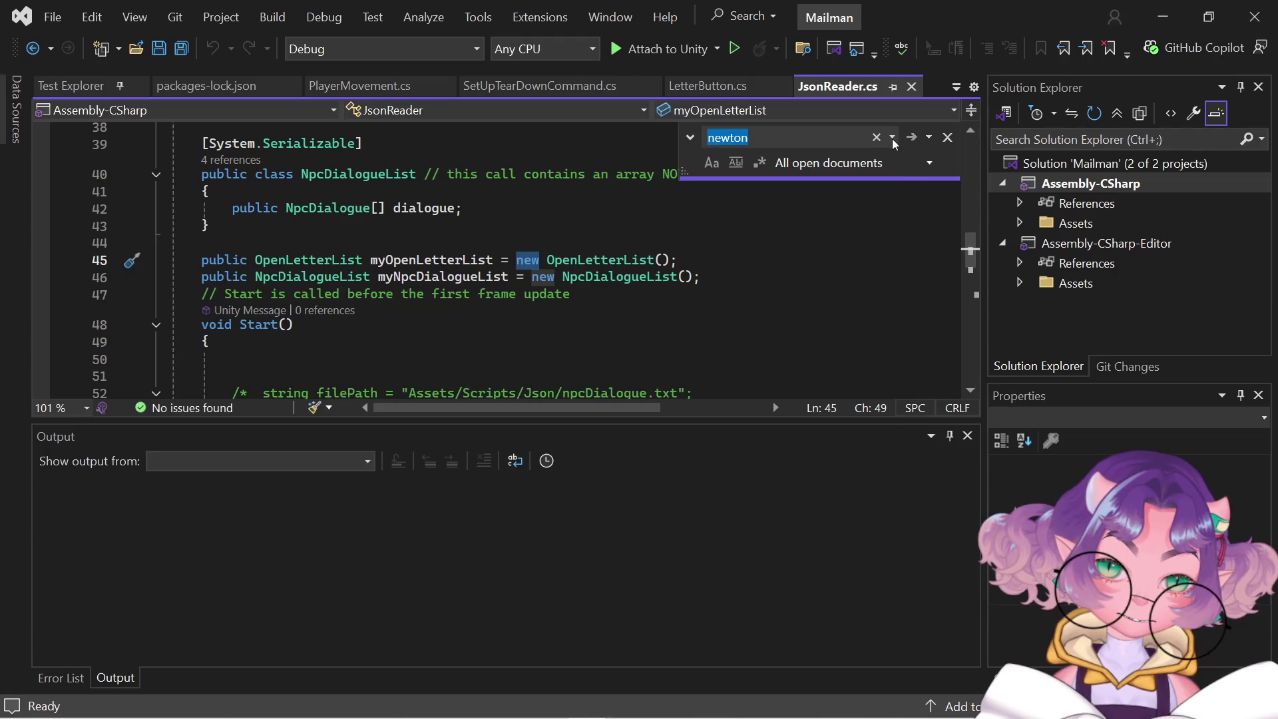
click(770, 136)
key(Return)
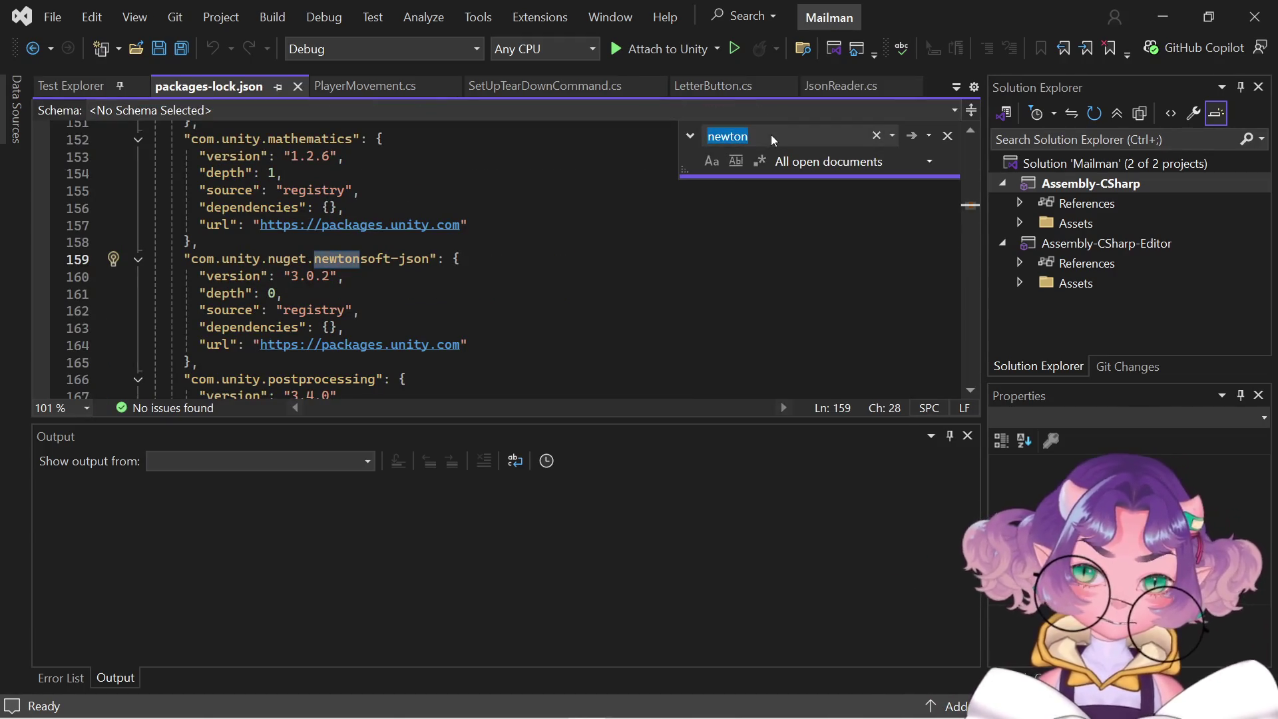
key(Return)
key(Return)
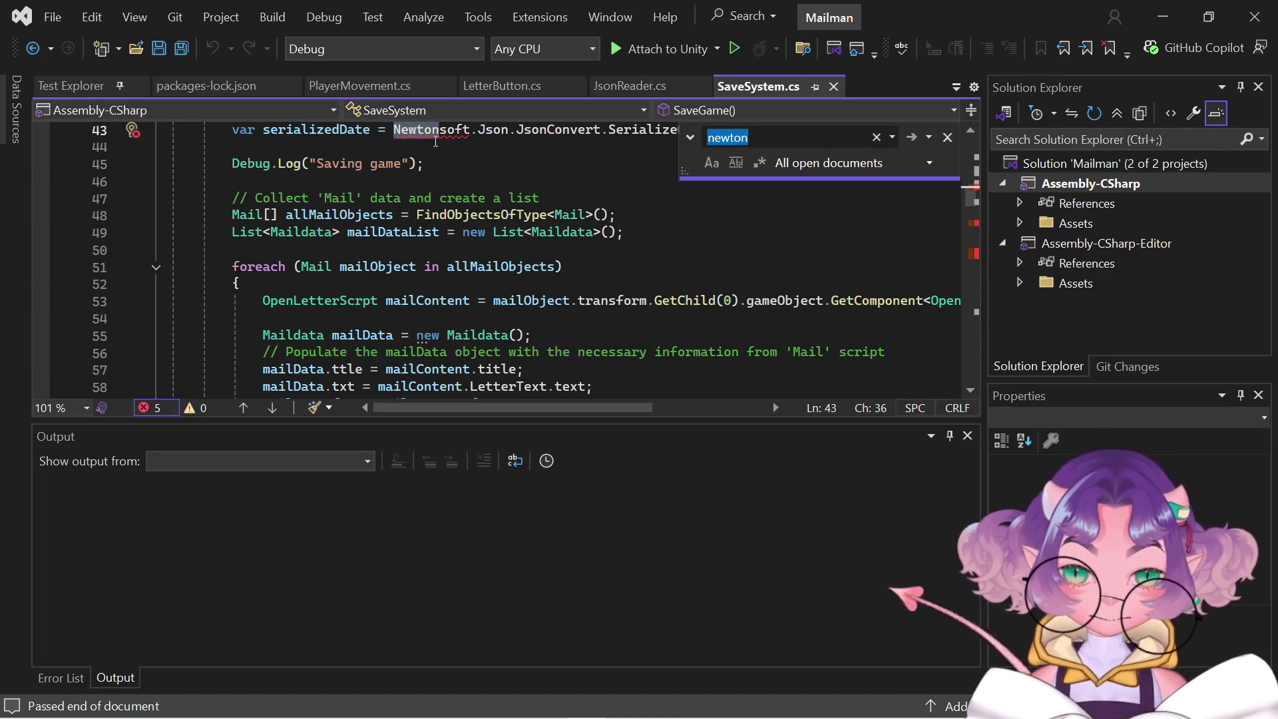
Scroll around SaveSystem.cs to review the Newtonsoft.Json call near line 43.
scroll(456, 247, up, 2)
scroll(456, 247, up, 12)
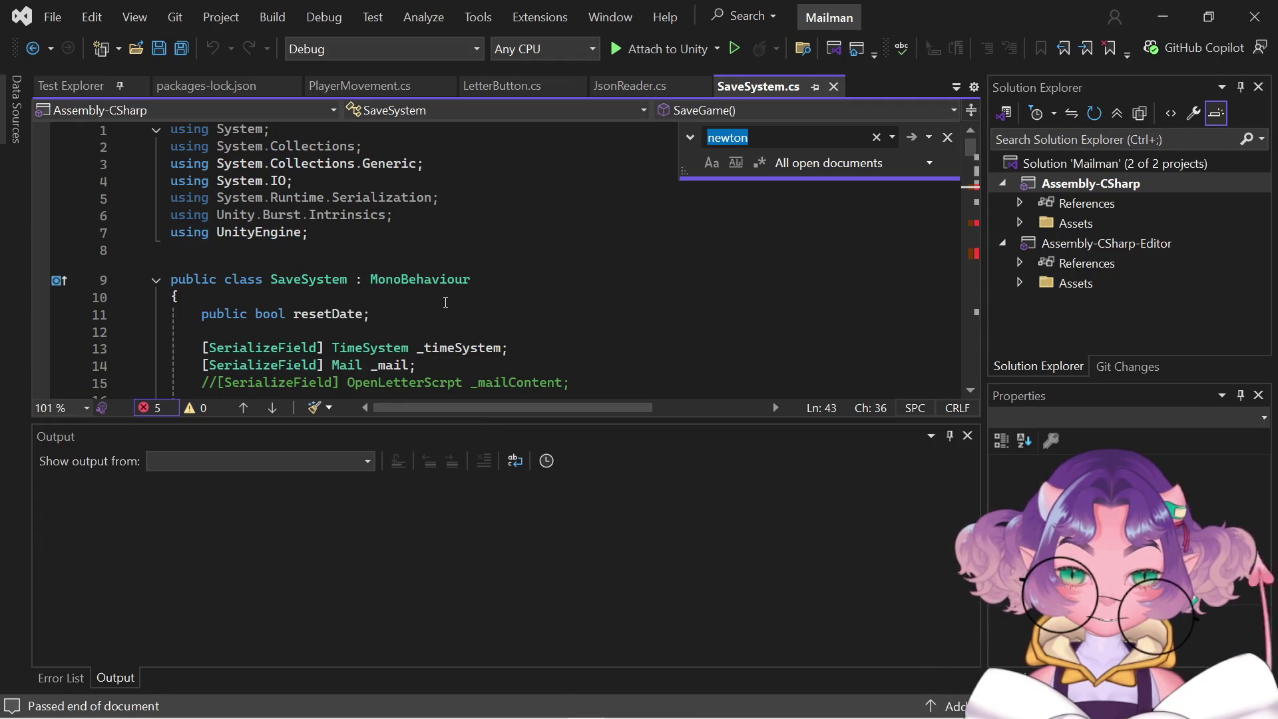
scroll(446, 301, down, 4)
scroll(445, 301, up, 4)
mouse_move(286, 216)
scroll(345, 259, down, 15)
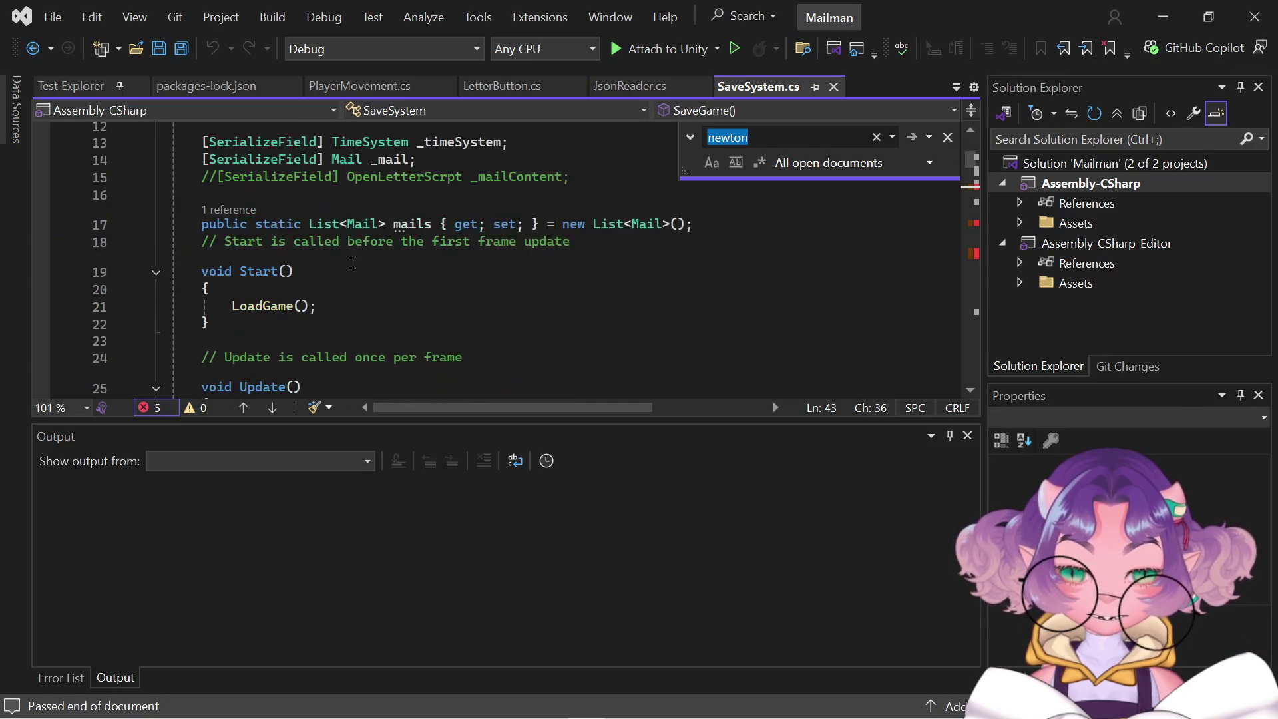
scroll(421, 277, up, 6)
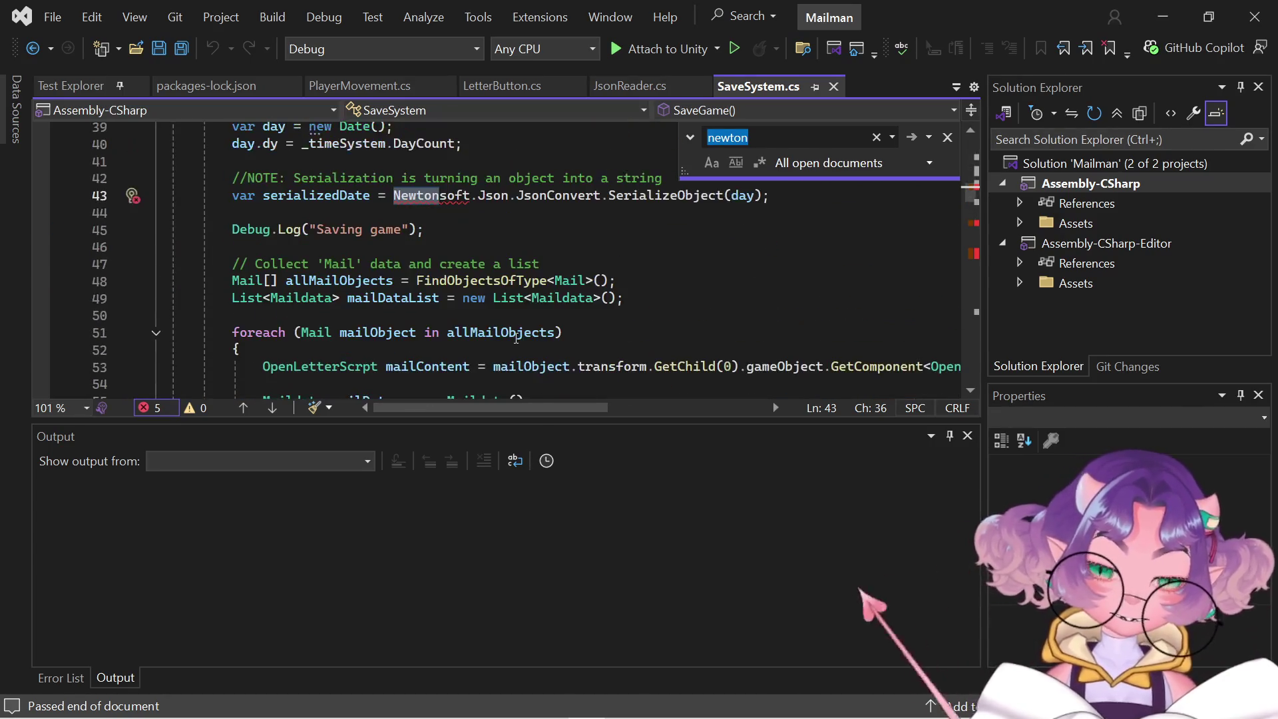
scroll(404, 212, down, 4)
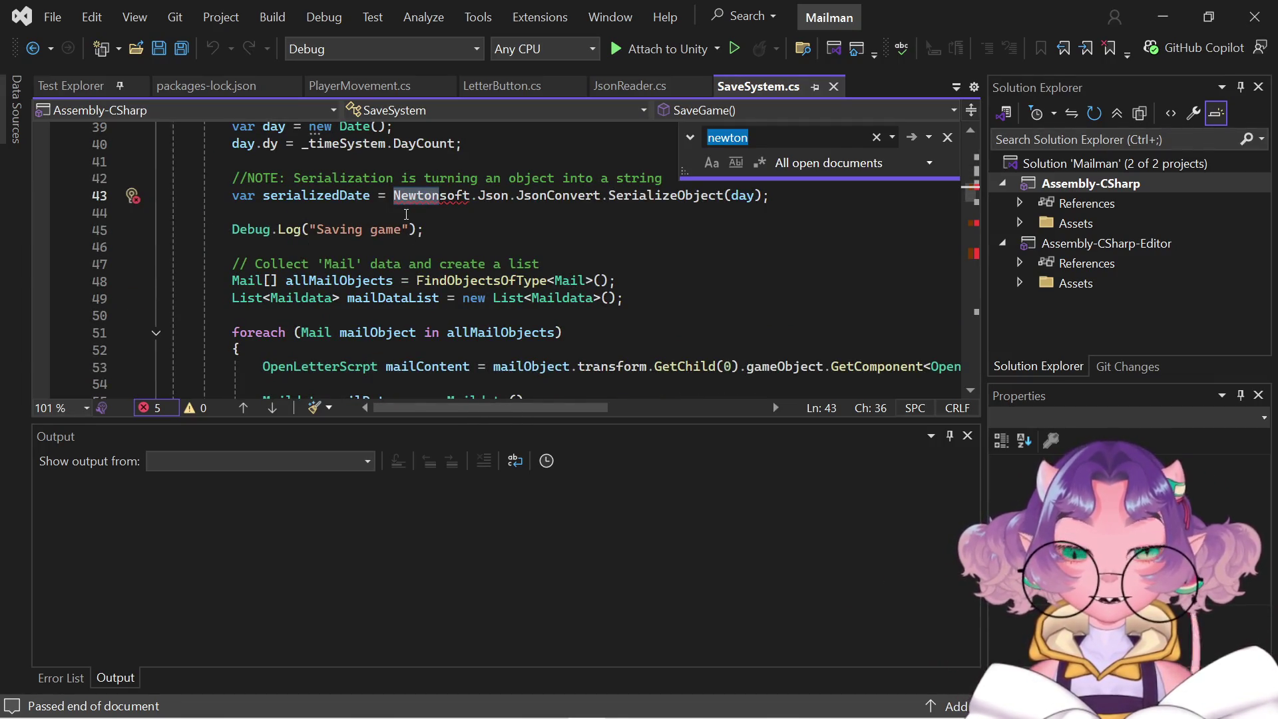
mouse_move(413, 198)
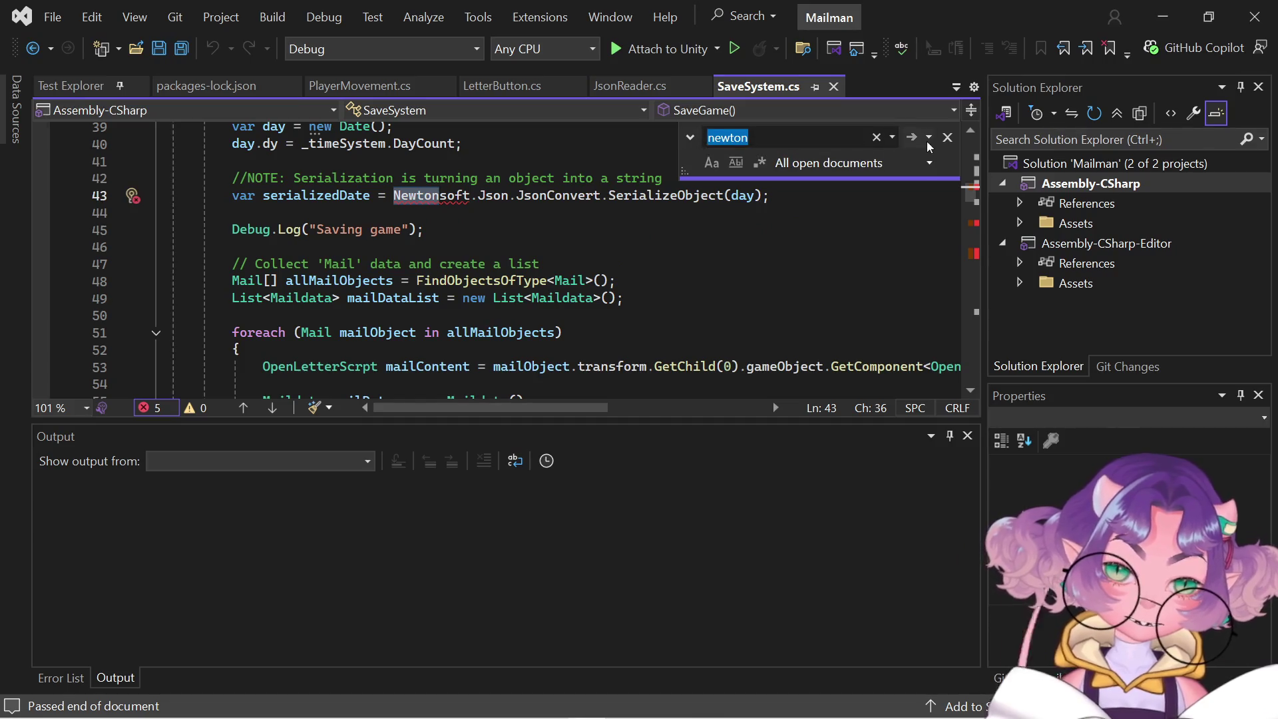
Step through 'newton' matches on lines 73, 97 and 101, then restart the search.
click(913, 140)
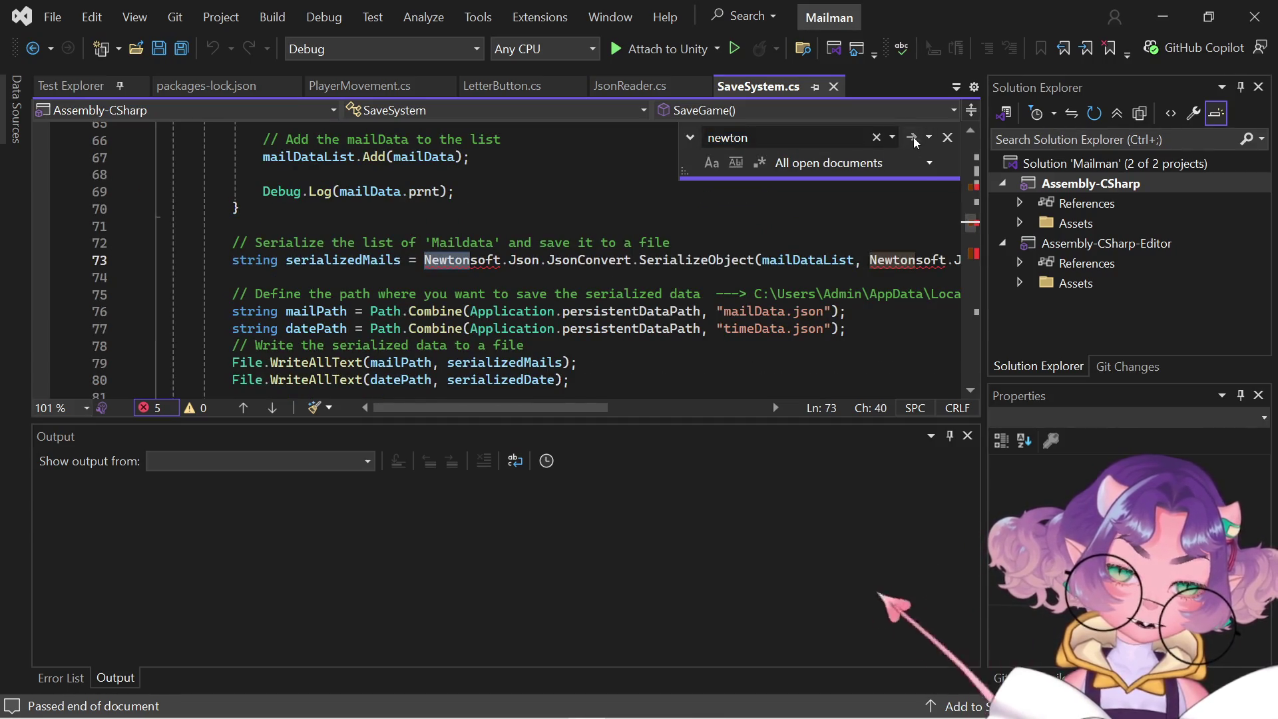
click(913, 140)
click(913, 140)
click(913, 140)
click(913, 140)
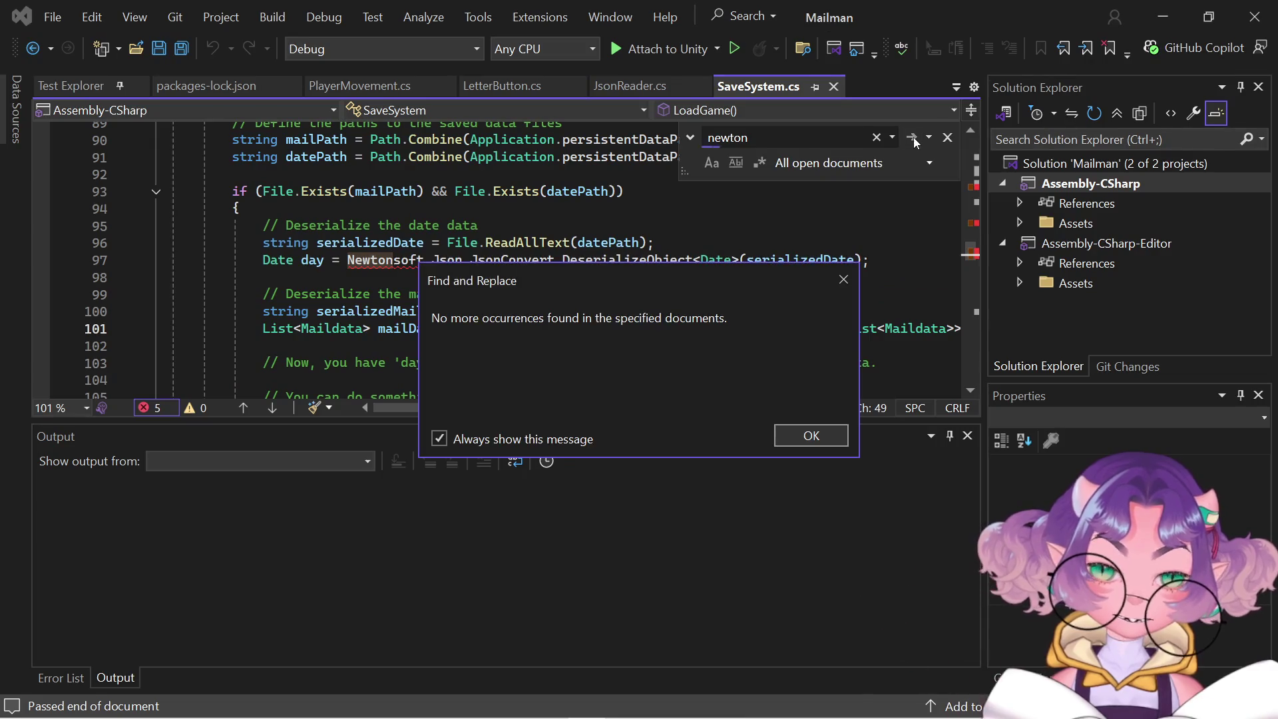
click(824, 438)
click(805, 140)
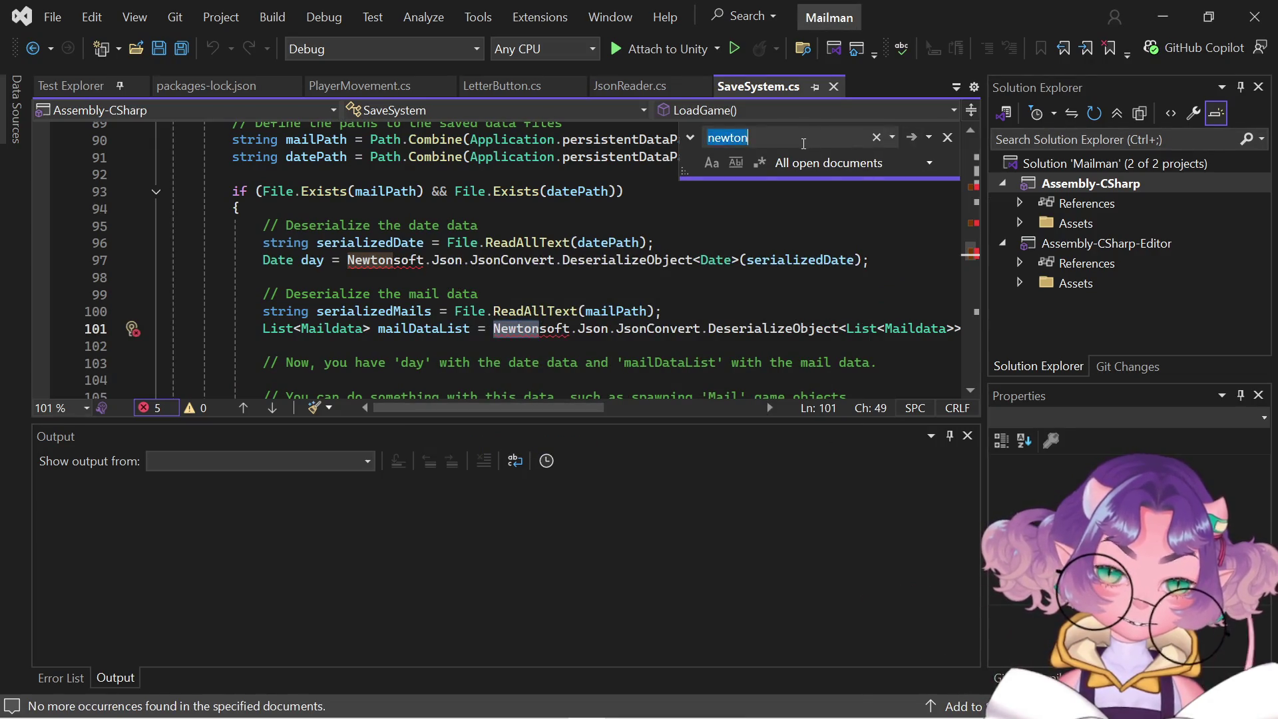
double_click(803, 143)
key(Return)
key(Return)
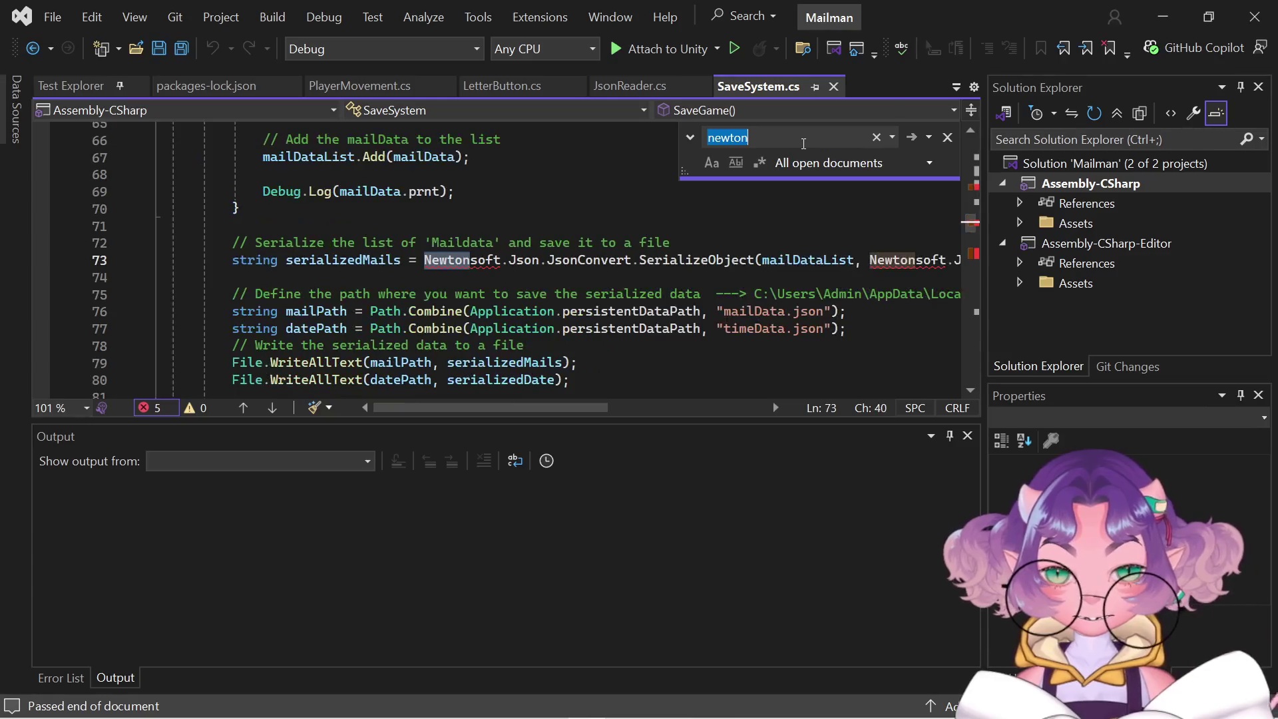
key(Return)
key(Return)
key(Return)
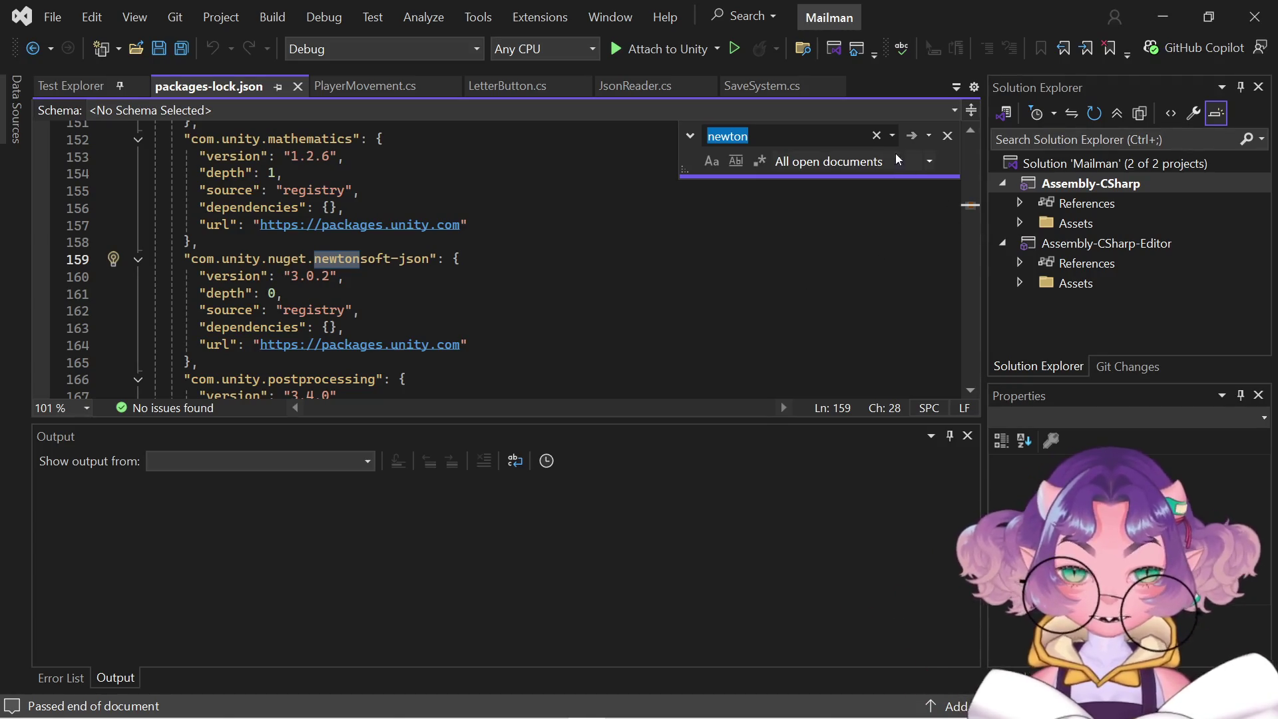
Finish the 'newton' search and show packages-lock.json's newtonsoft-json entry at line 159.
click(911, 135)
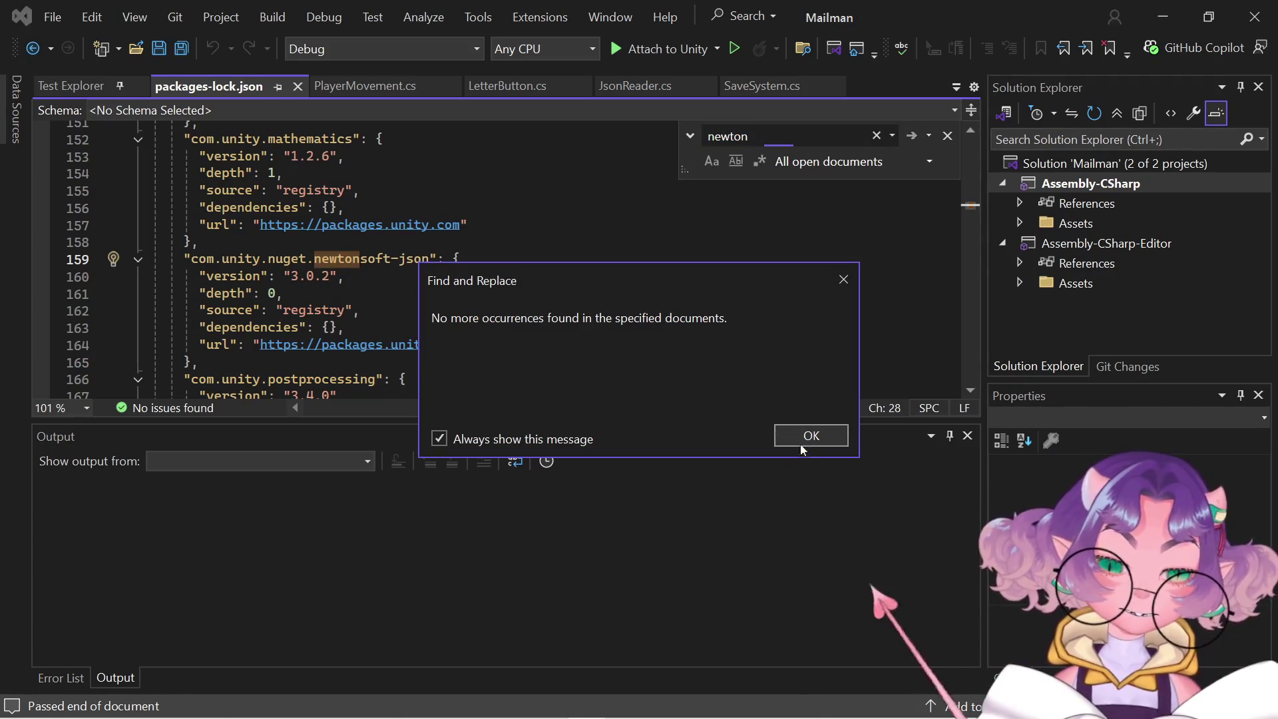
click(798, 443)
double_click(752, 135)
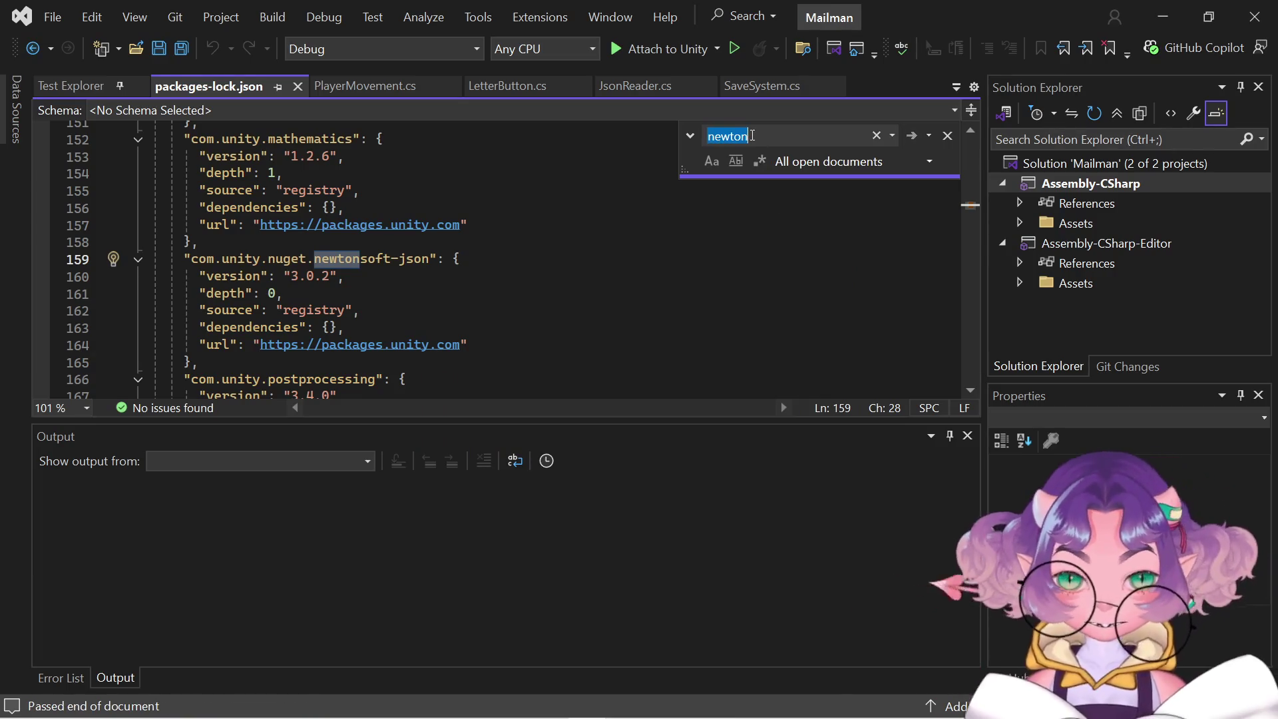
key(Return)
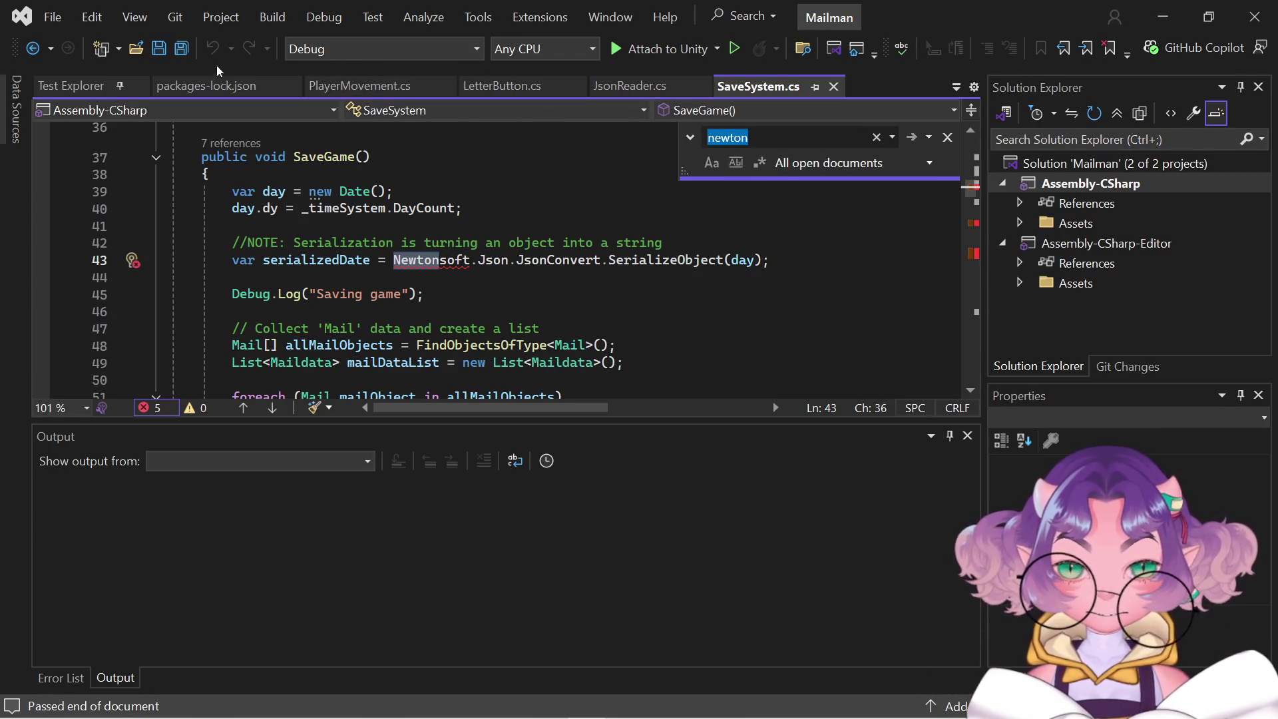
click(224, 86)
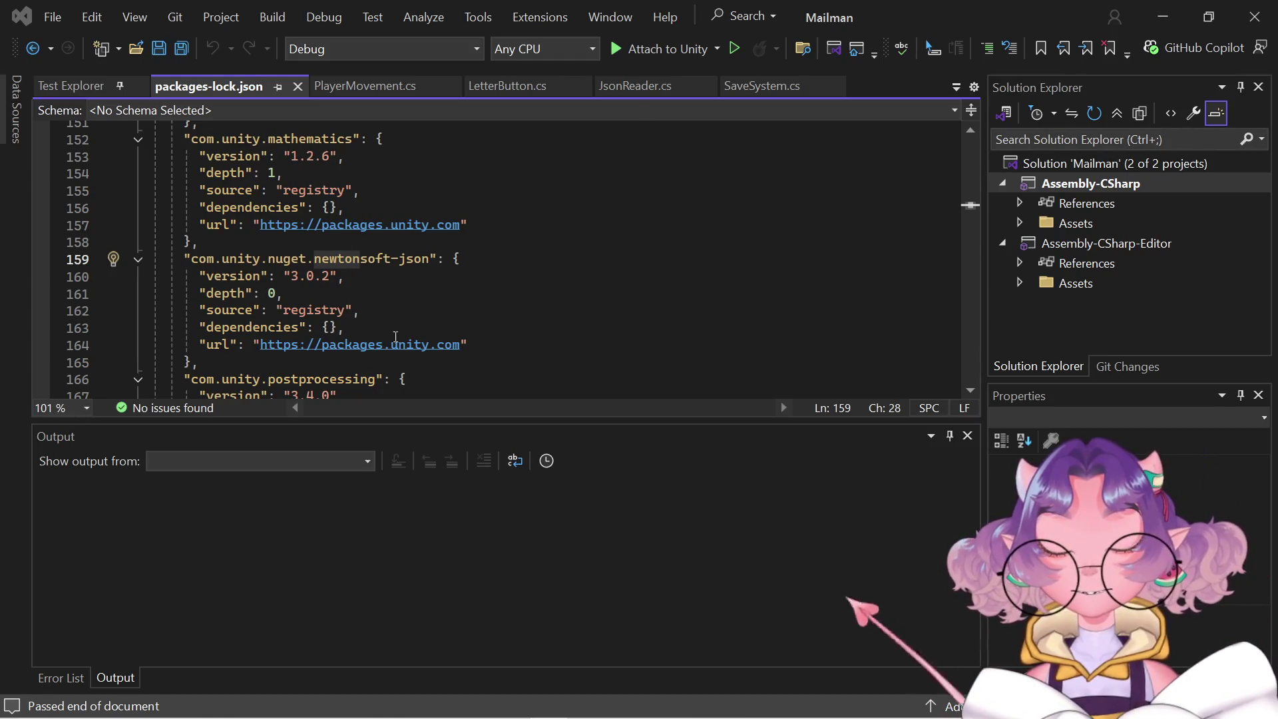
right_click(442, 343)
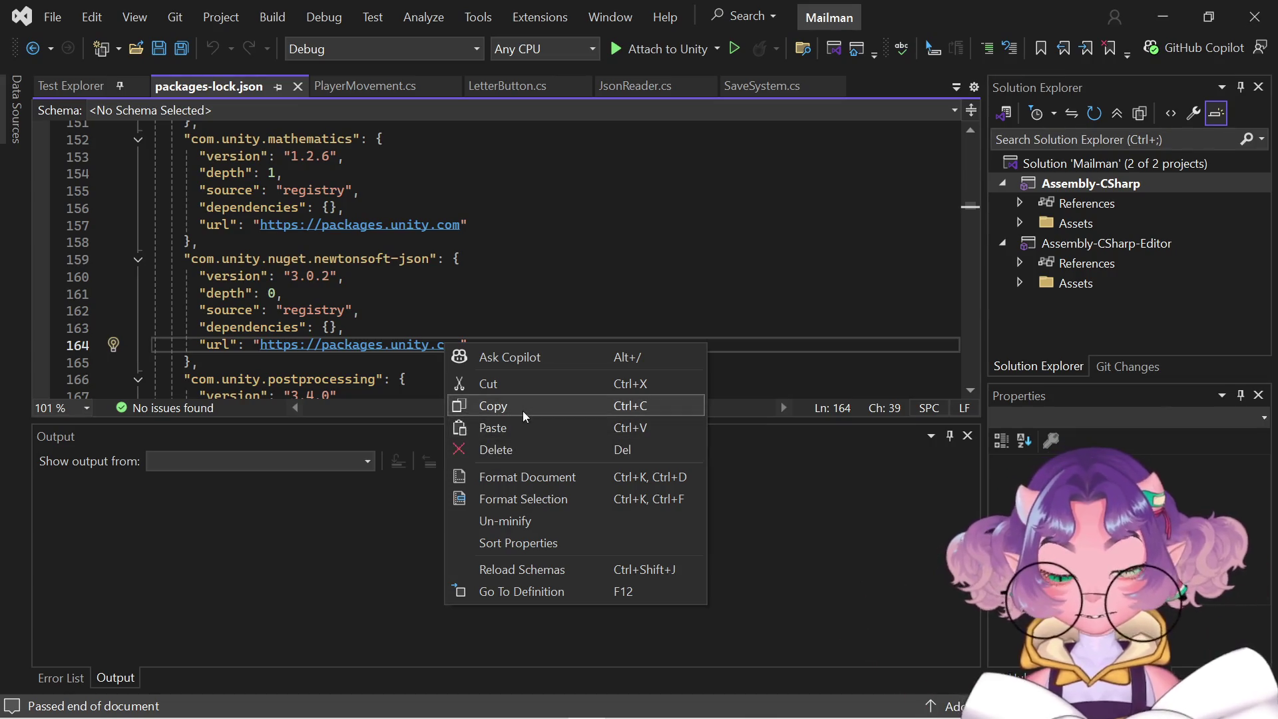
Copy the packages.unity.com registry url, scan the package entries, and minimise Visual Studio.
click(523, 413)
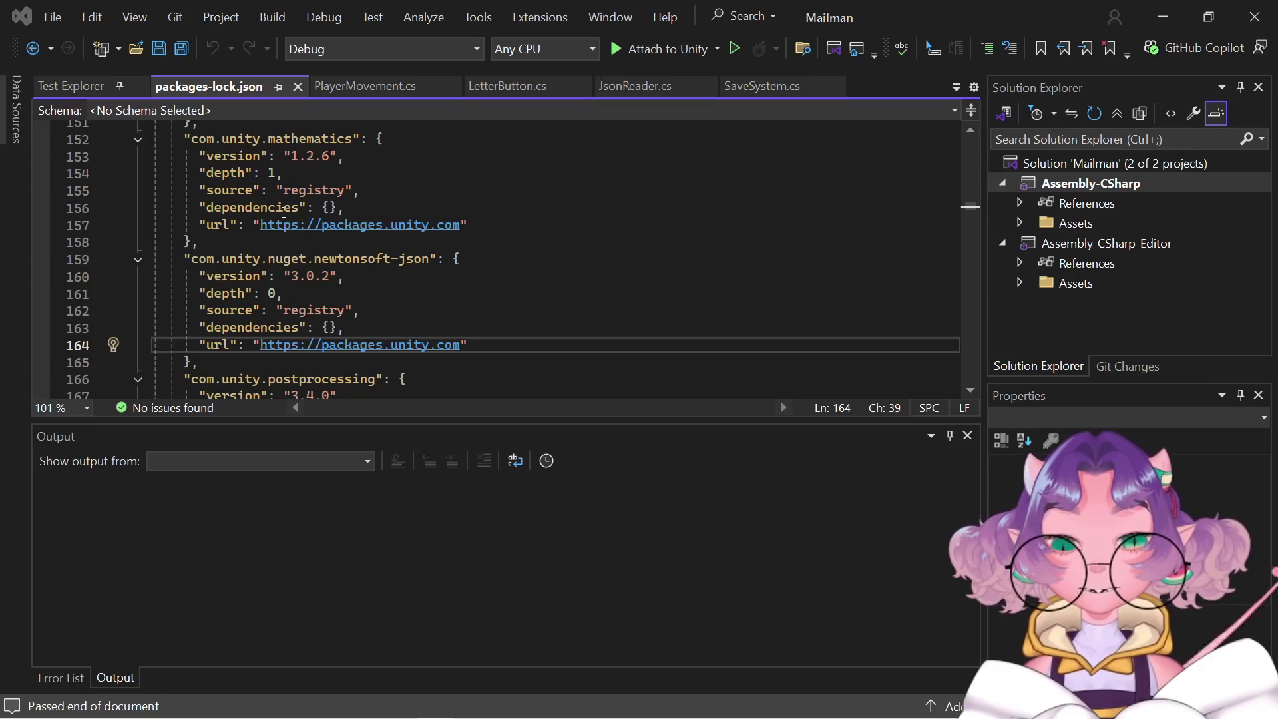
scroll(284, 212, up, 1)
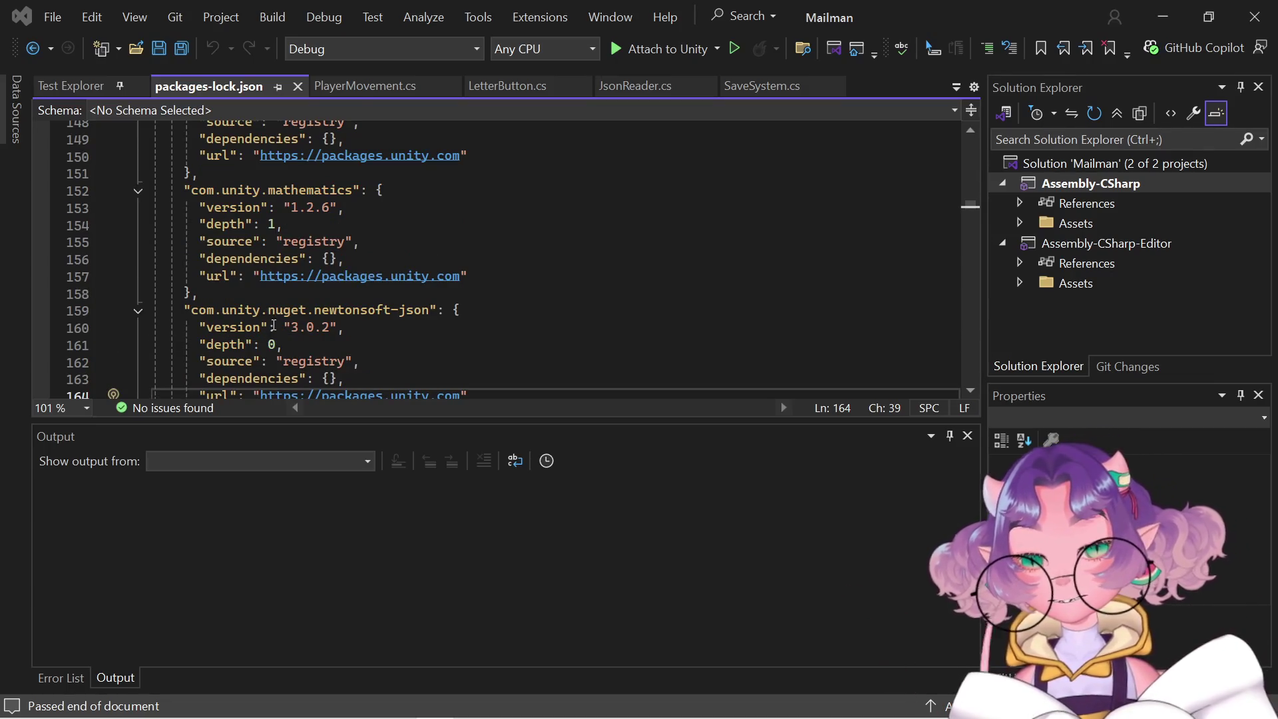
scroll(274, 325, down, 3)
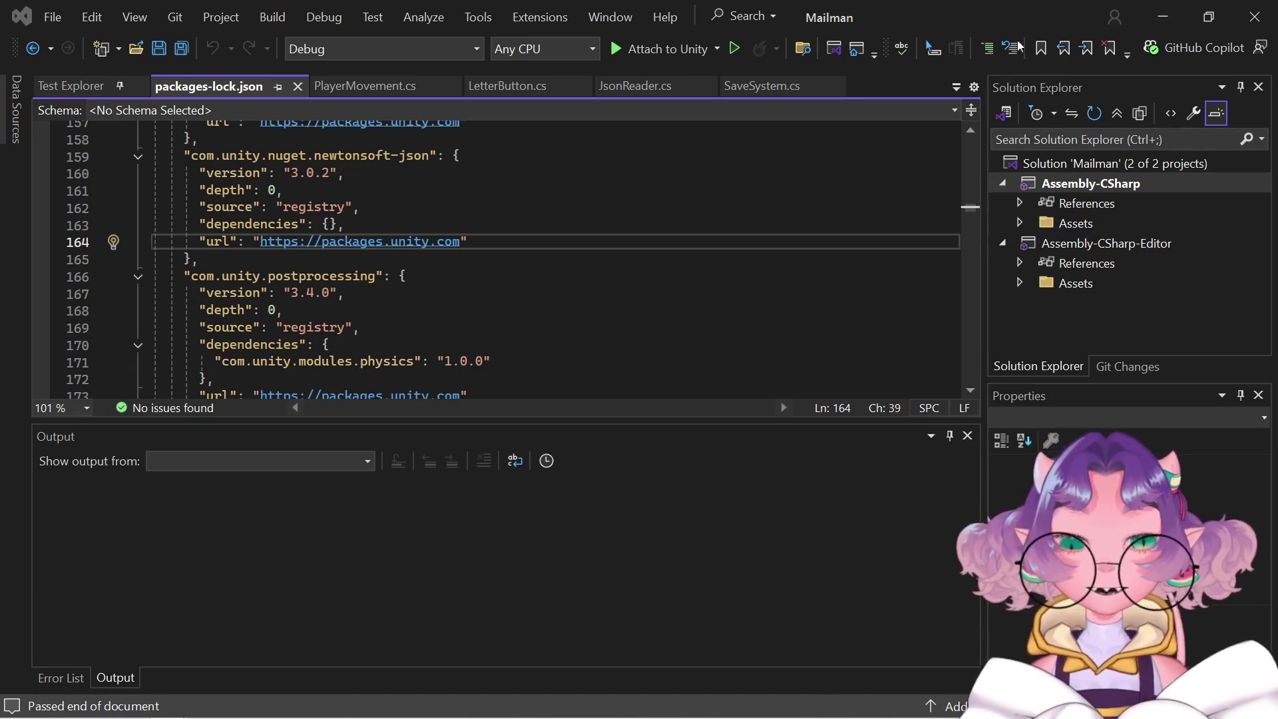
click(1159, 31)
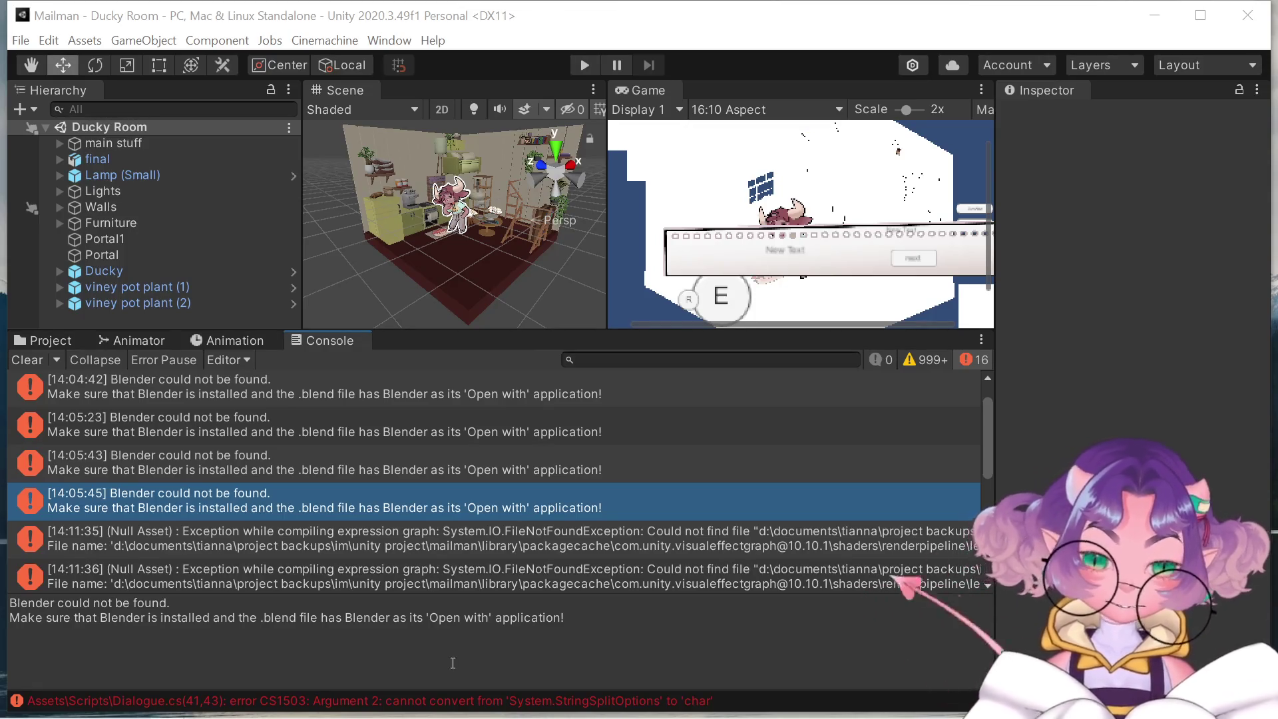
scroll(499, 576, down, 5)
scroll(499, 576, up, 3)
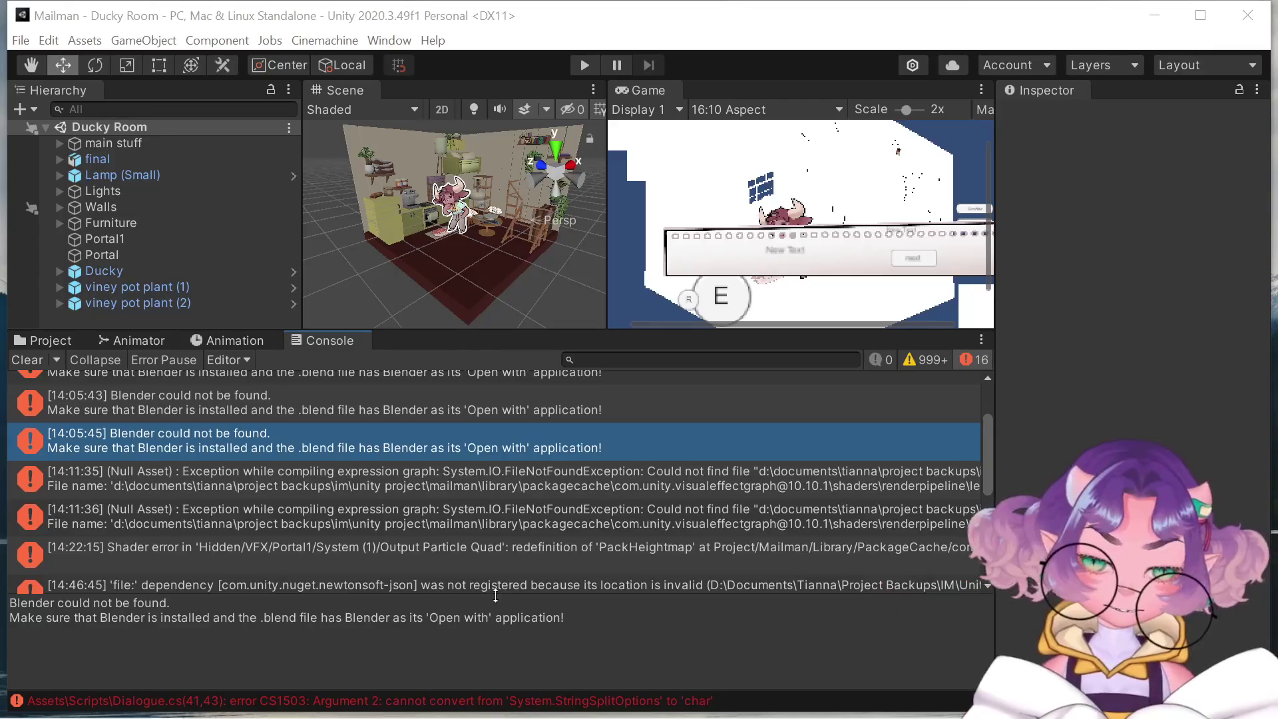
scroll(426, 549, down, 5)
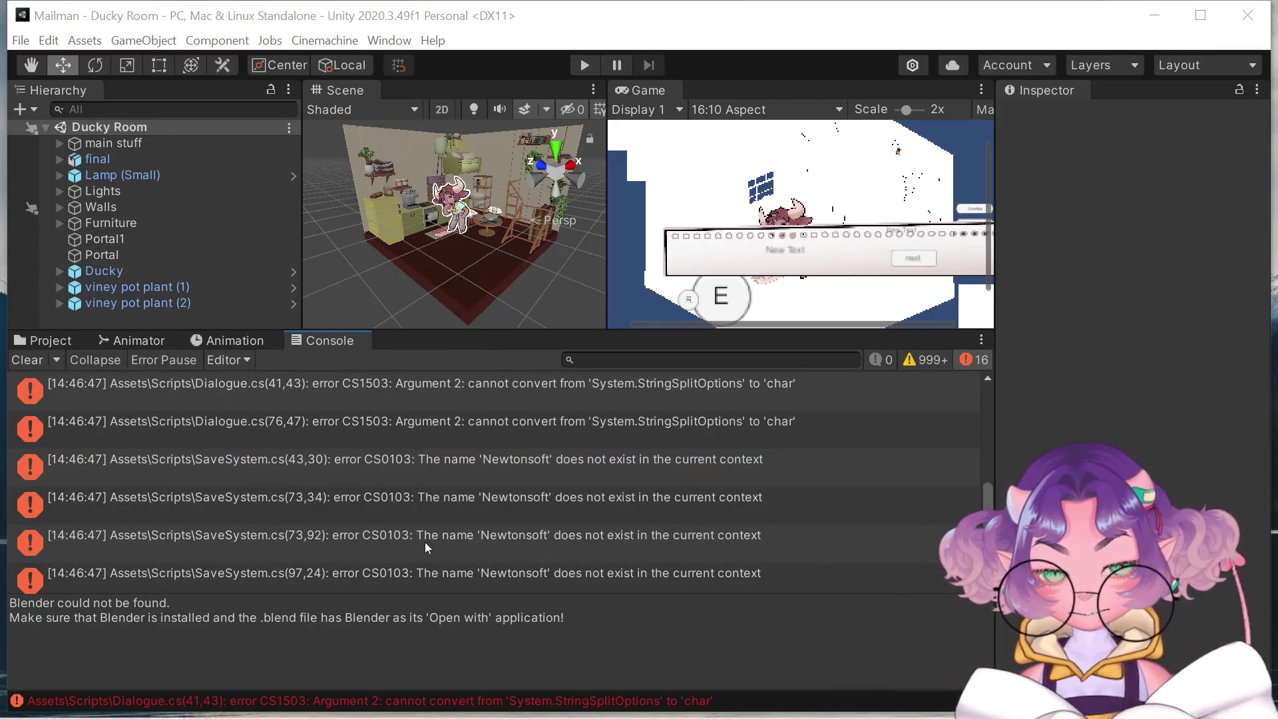
scroll(425, 541, down, 2)
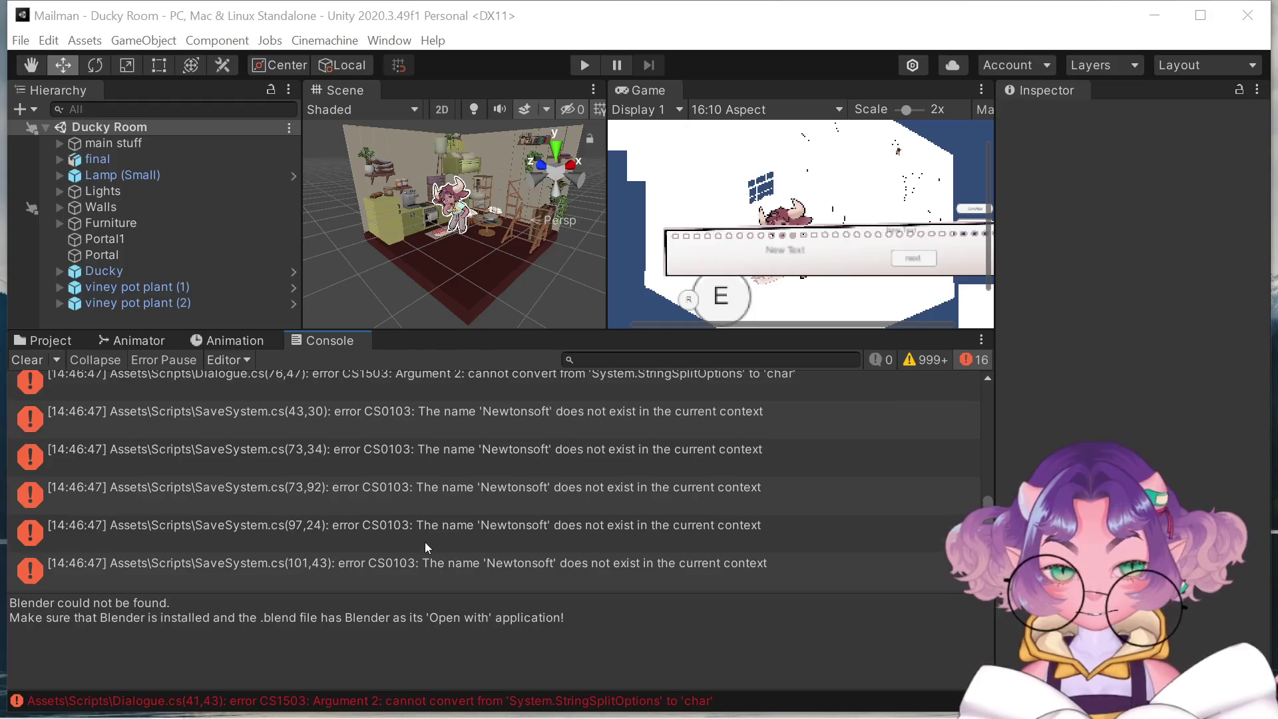
scroll(425, 540, up, 5)
scroll(425, 541, down, 5)
scroll(424, 540, up, 10)
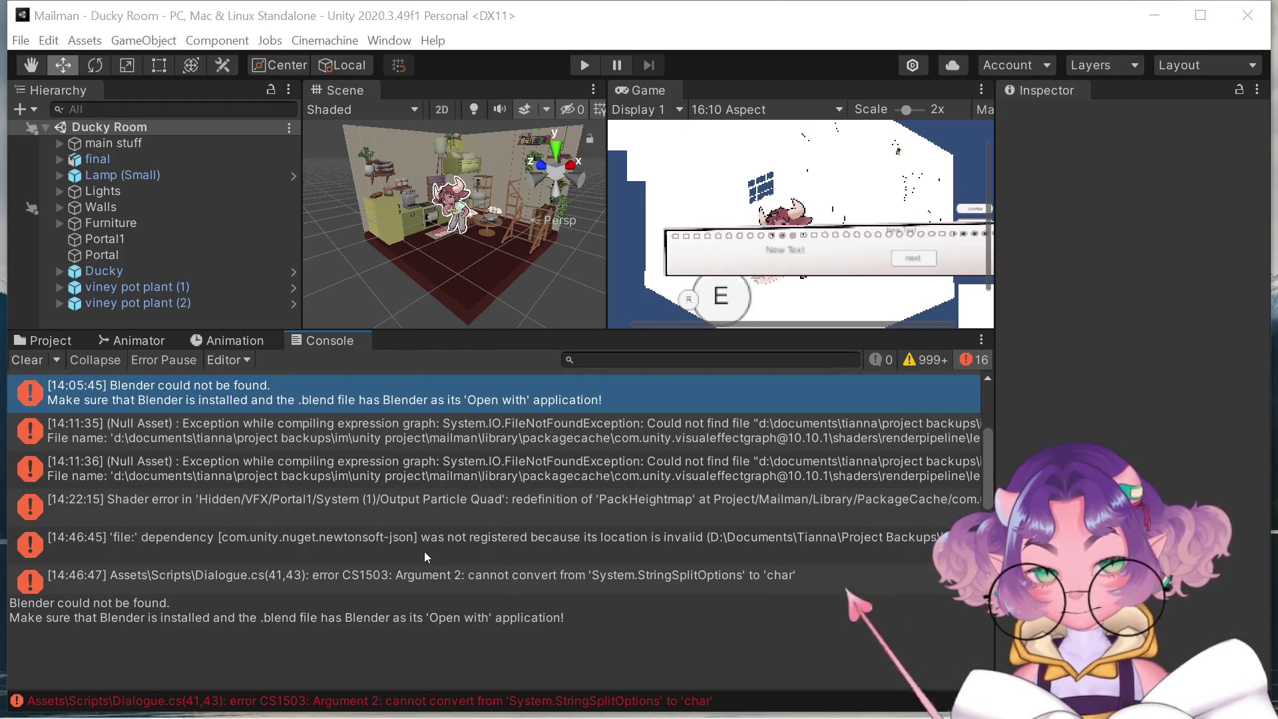
click(159, 45)
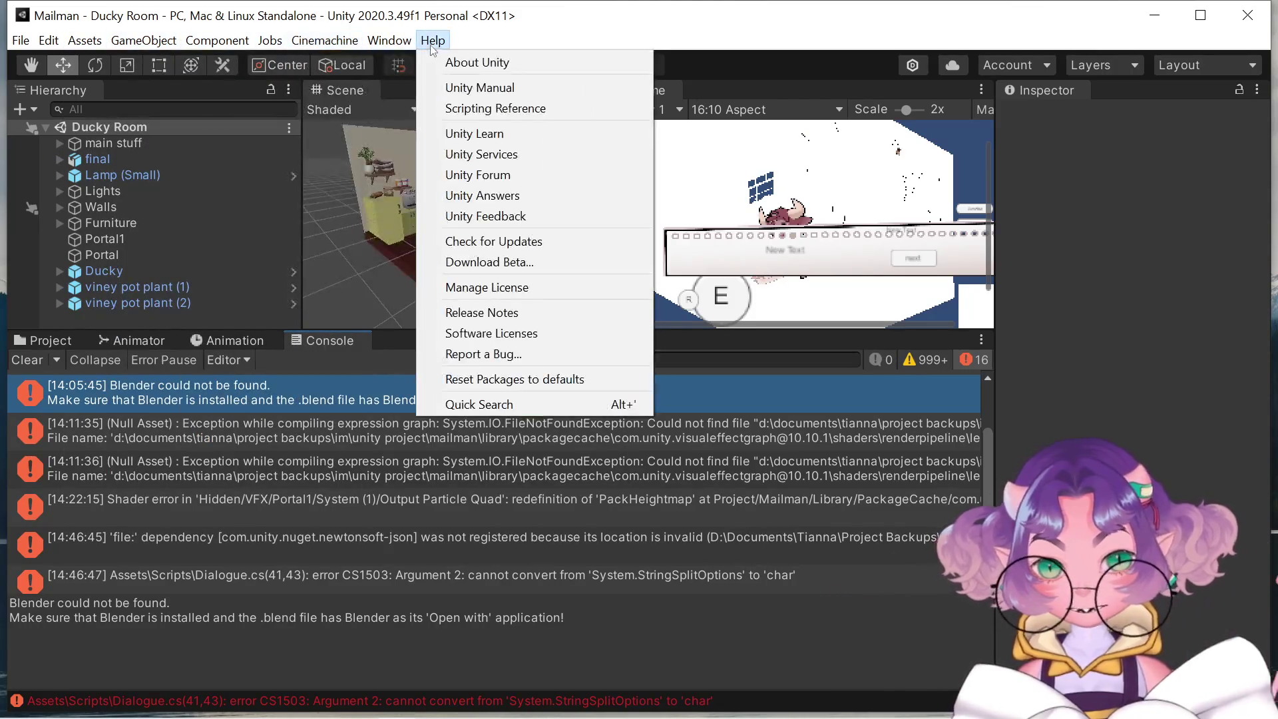
Open the Package Manager from the Window menu.
mouse_move(389, 41)
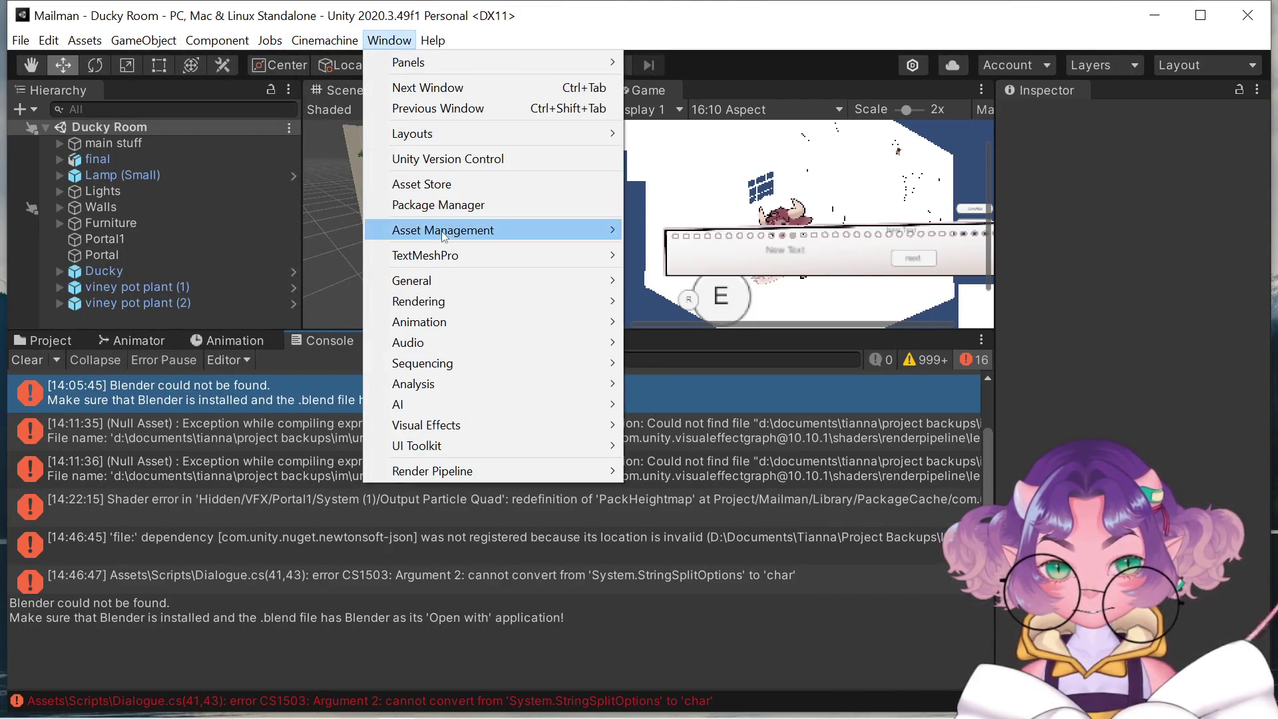
click(444, 206)
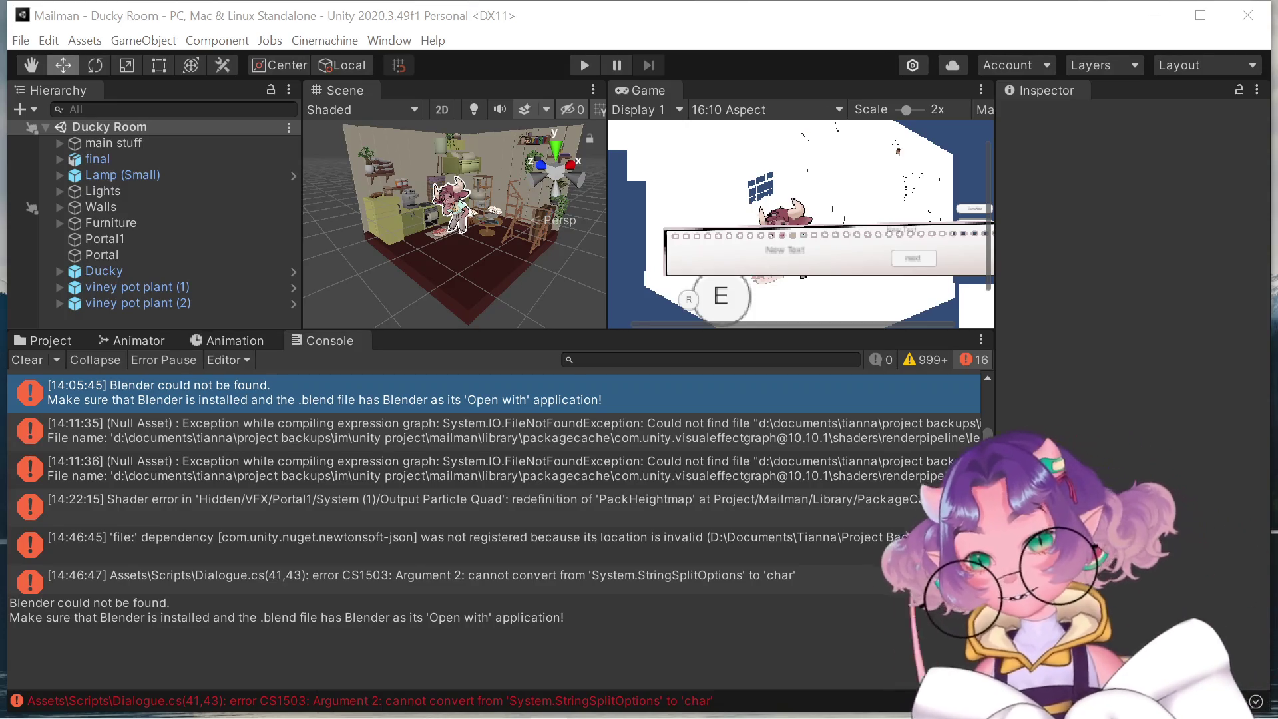
key(alt+Tab)
key(alt+Tab)
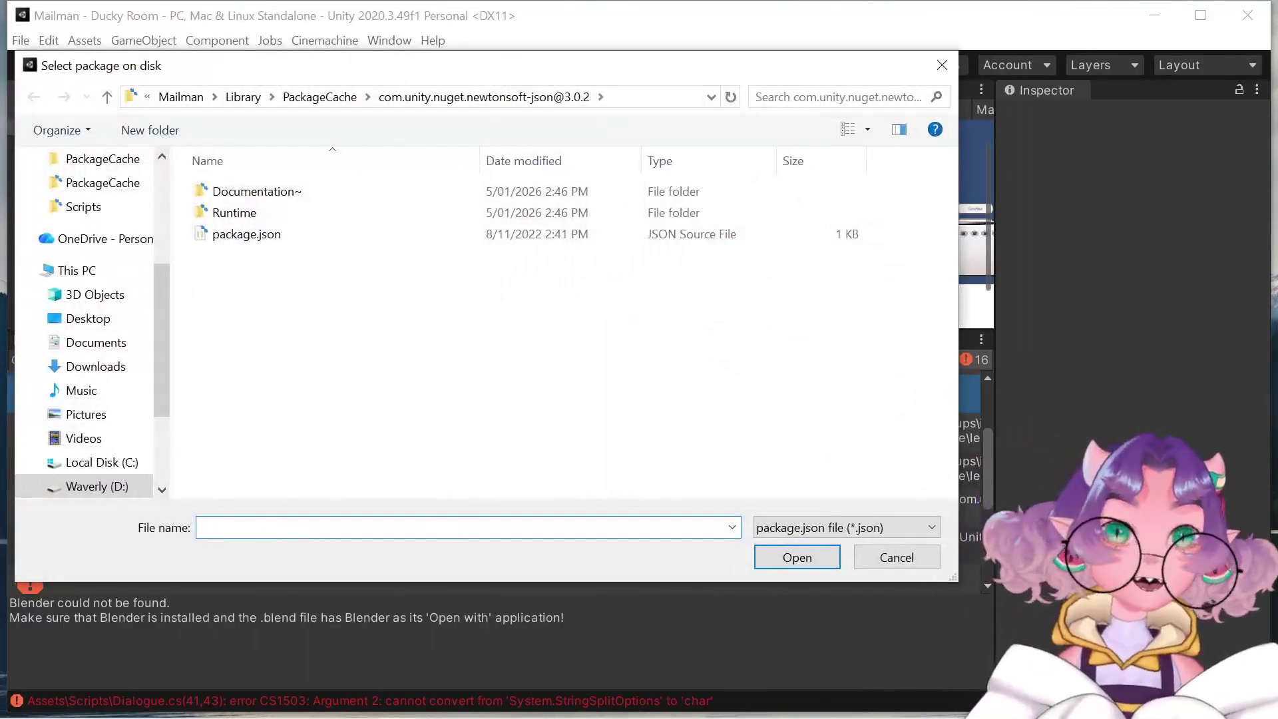
Cancel the Select package on disk dialog without picking a package.
key(Escape)
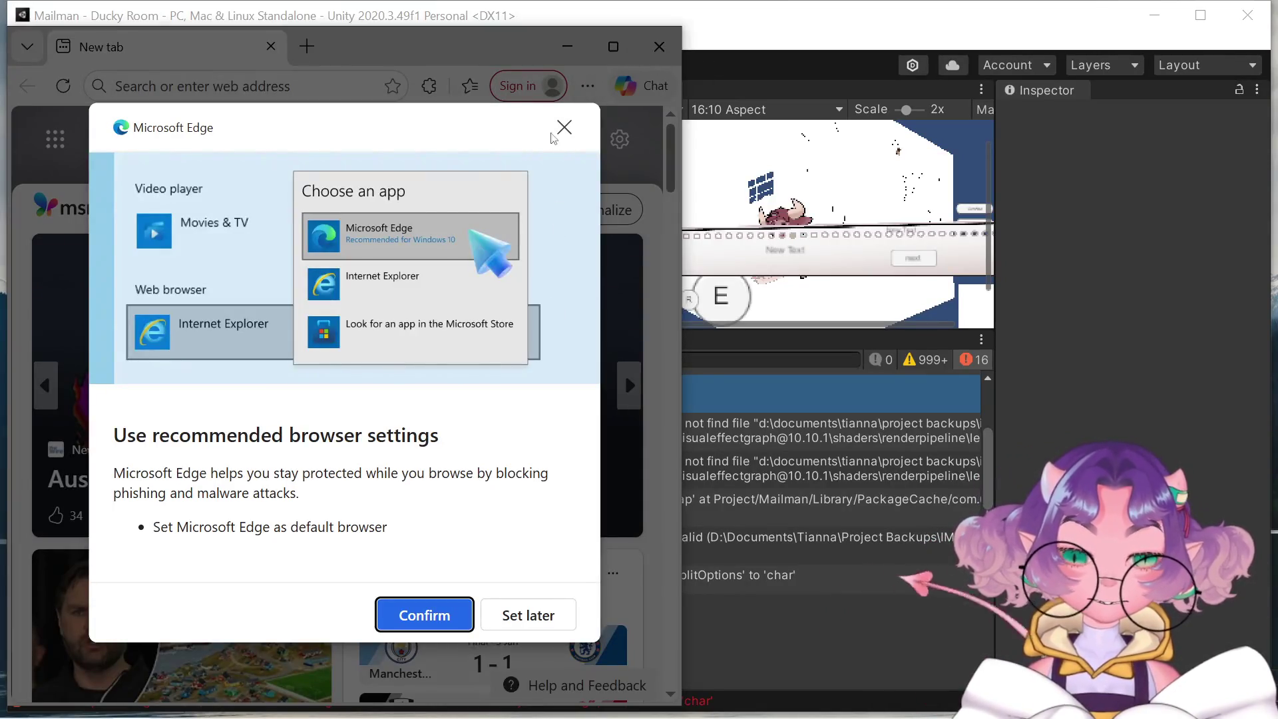
Dismiss Edge's recommended browser settings prompt and close Edge to return to Unity.
click(563, 127)
click(658, 46)
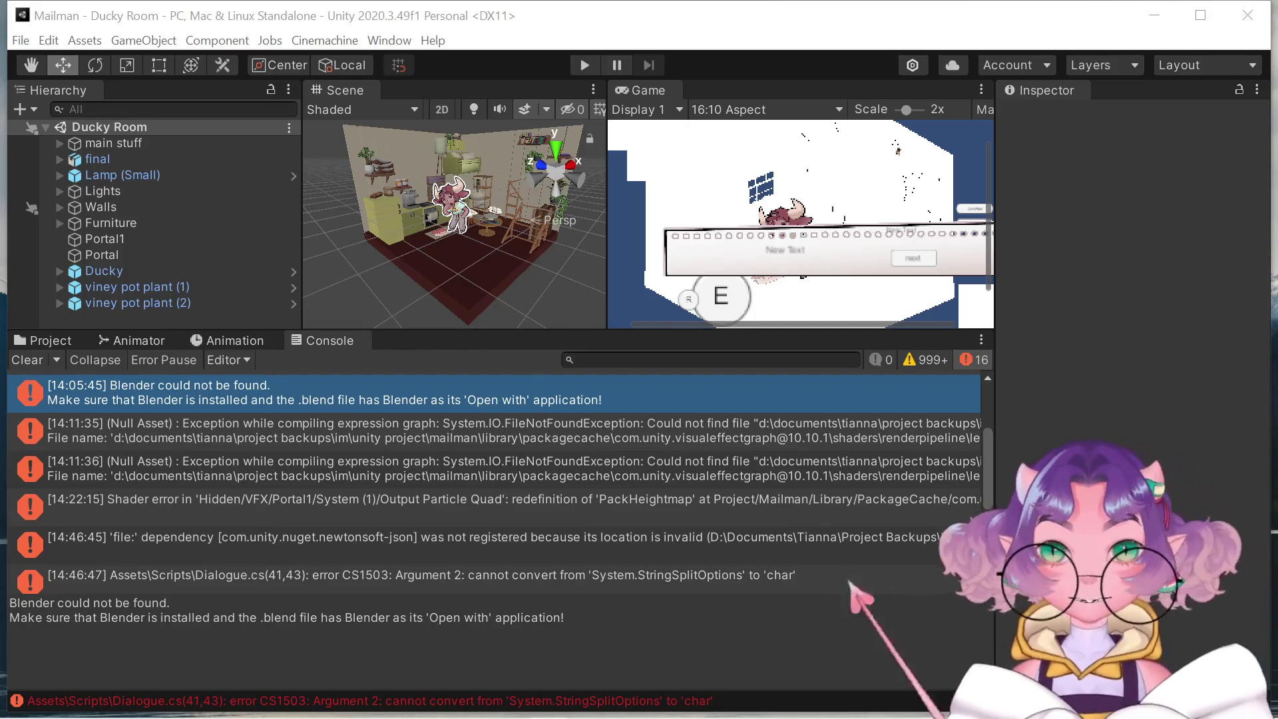
mouse_move(639, 716)
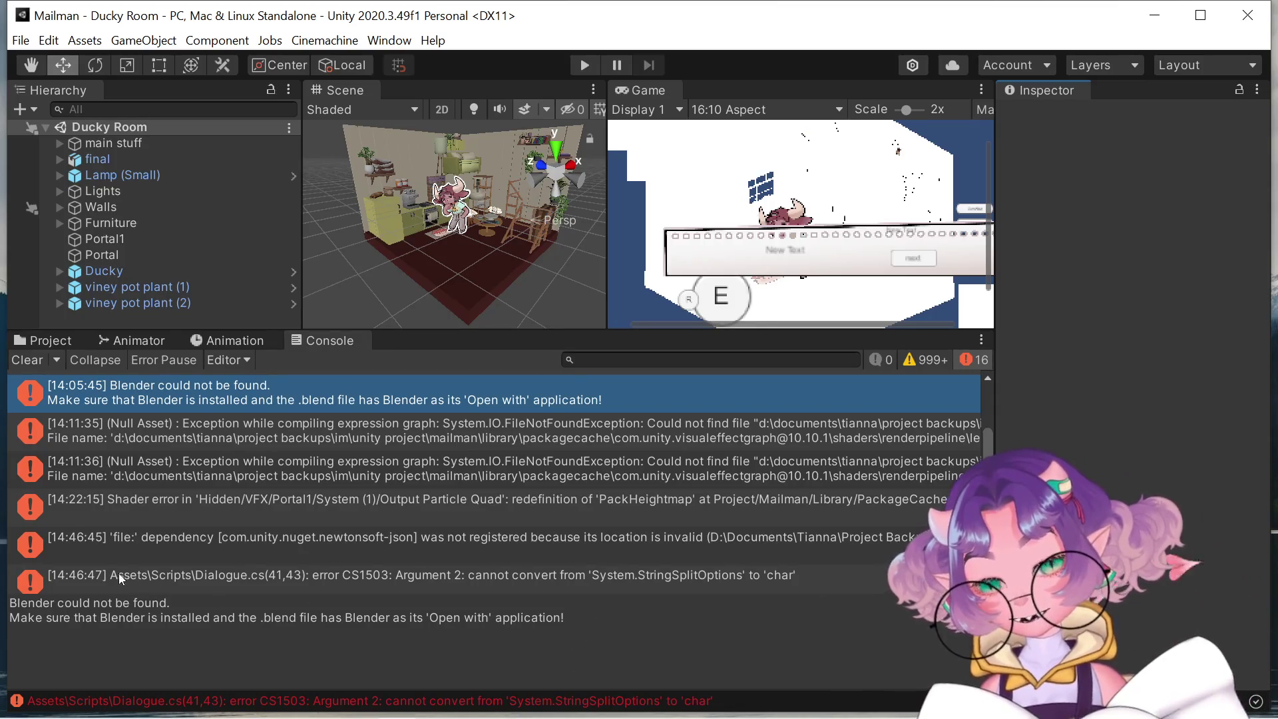
click(86, 542)
mouse_move(12, 601)
mouse_down()
mouse_move(332, 632)
mouse_move(602, 602)
mouse_up()
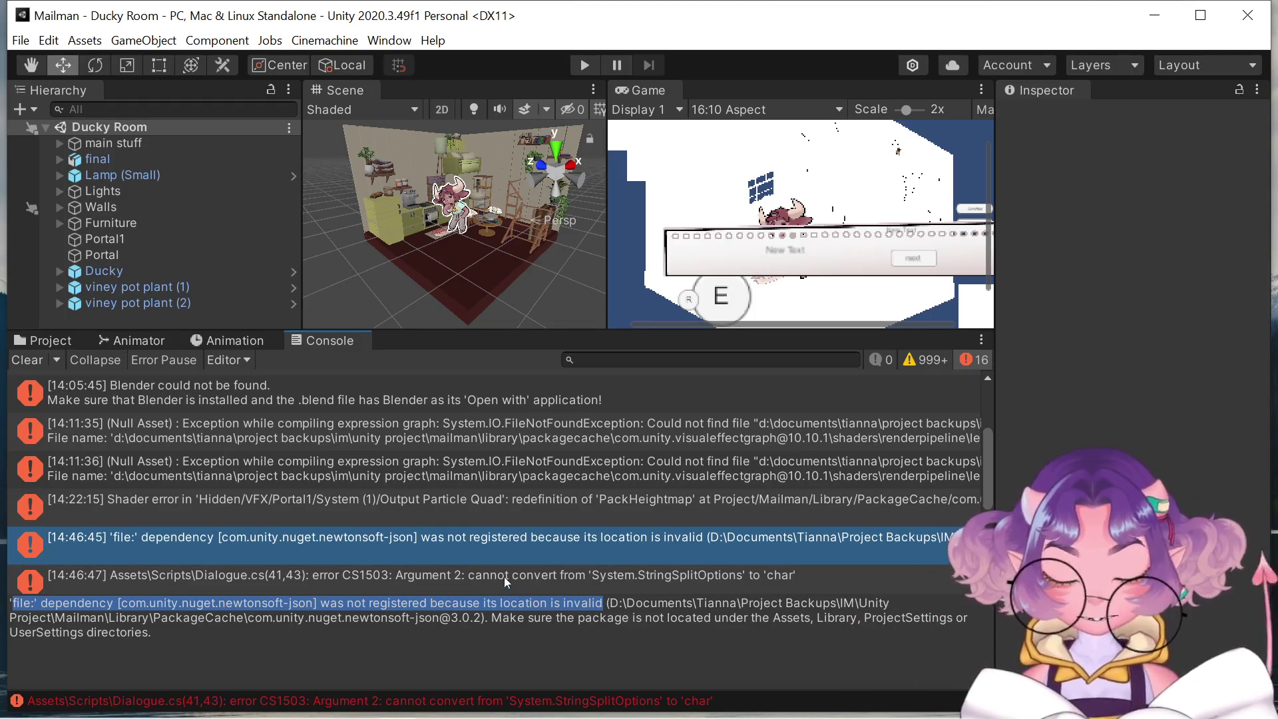
click(481, 503)
scroll(481, 504, up, 3)
click(464, 458)
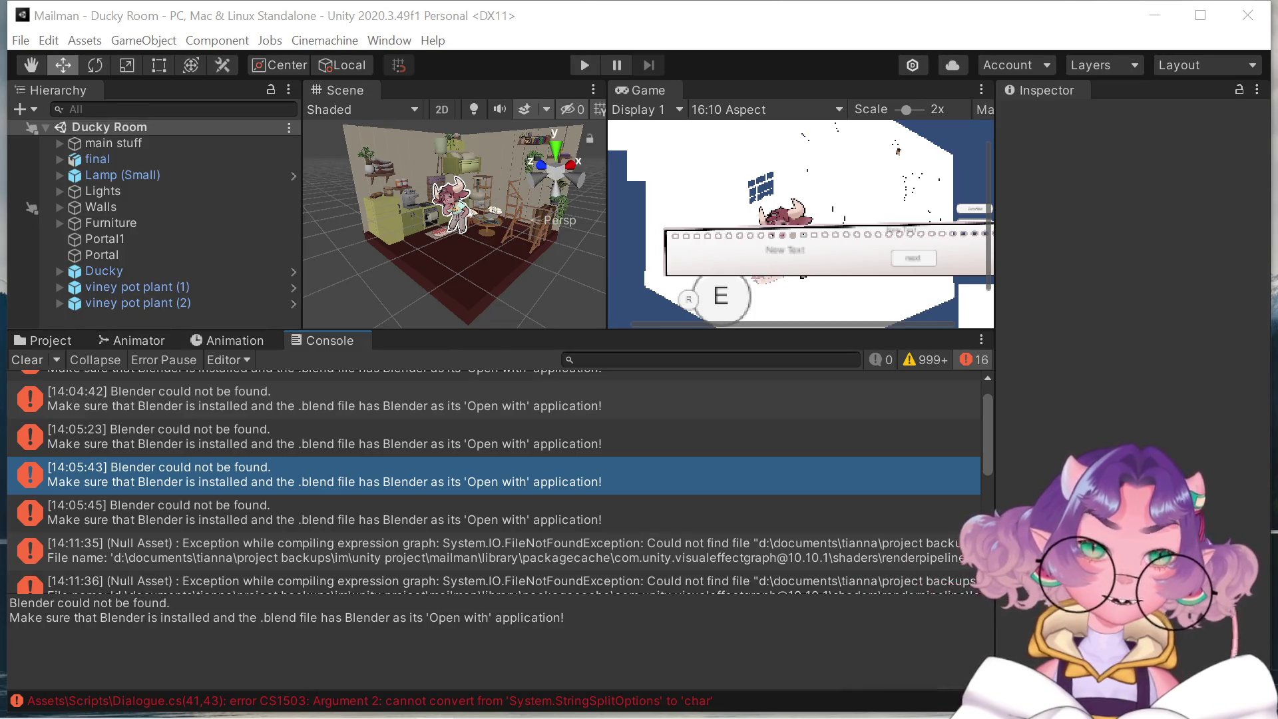
Refocus the Unity editor on its 16 Console errors, then open the File menu.
click(1040, 392)
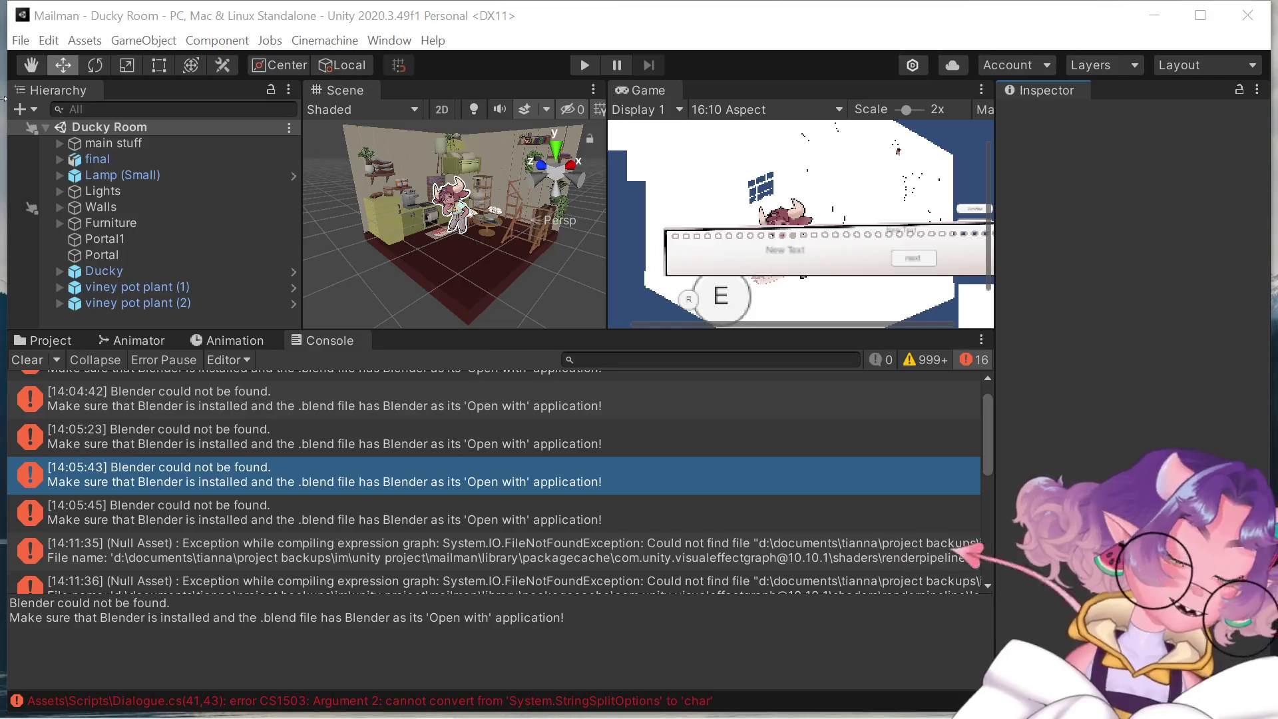
click(20, 56)
click(20, 43)
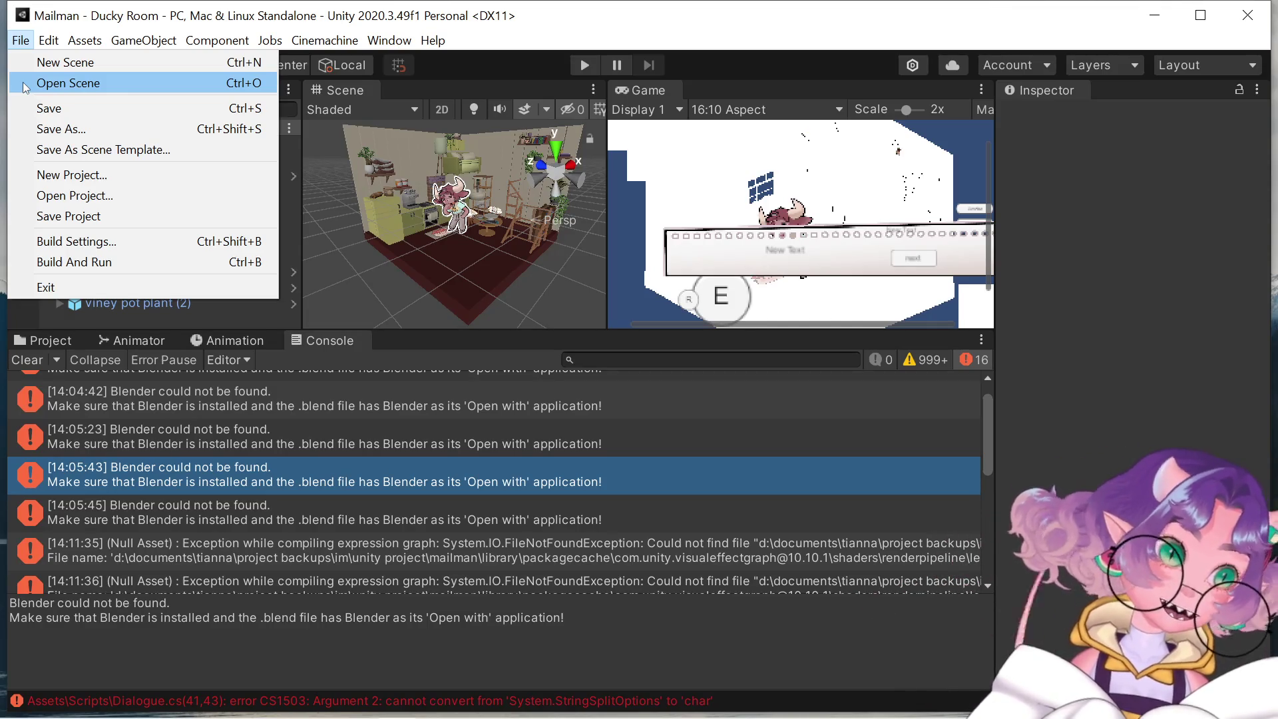
Choose Build Settings from the File menu to build the Mailman game.
click(104, 241)
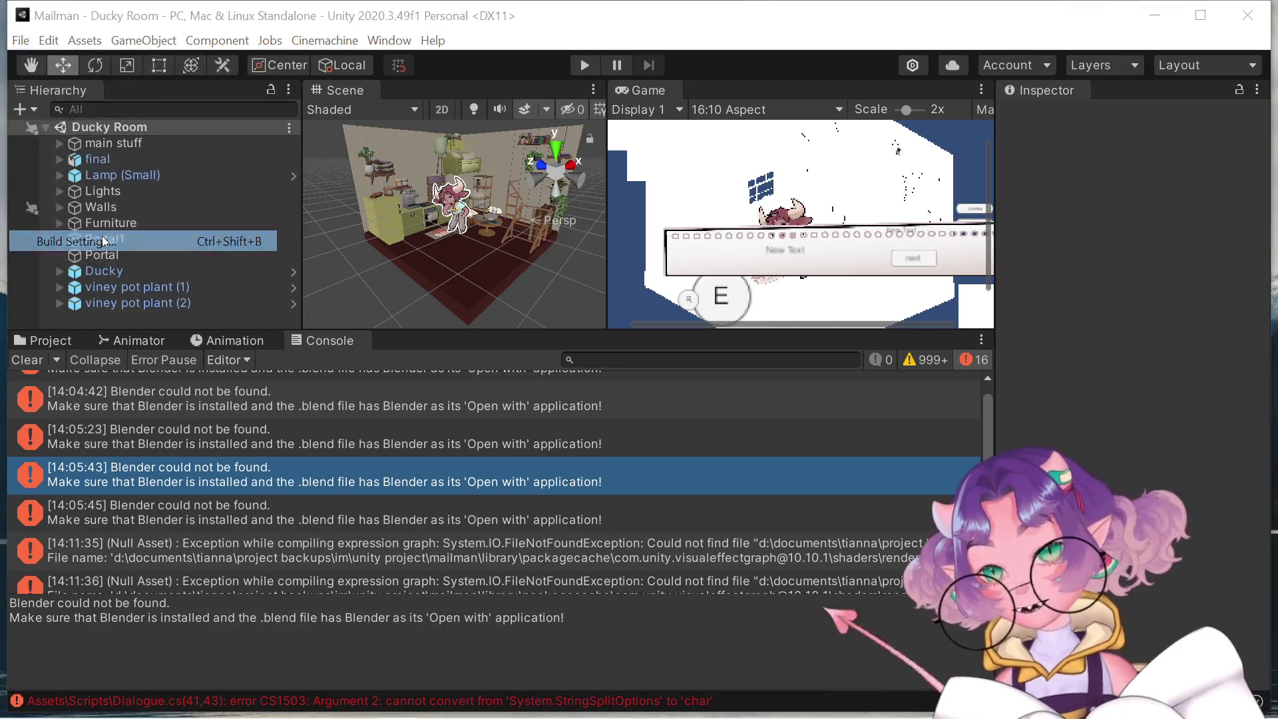
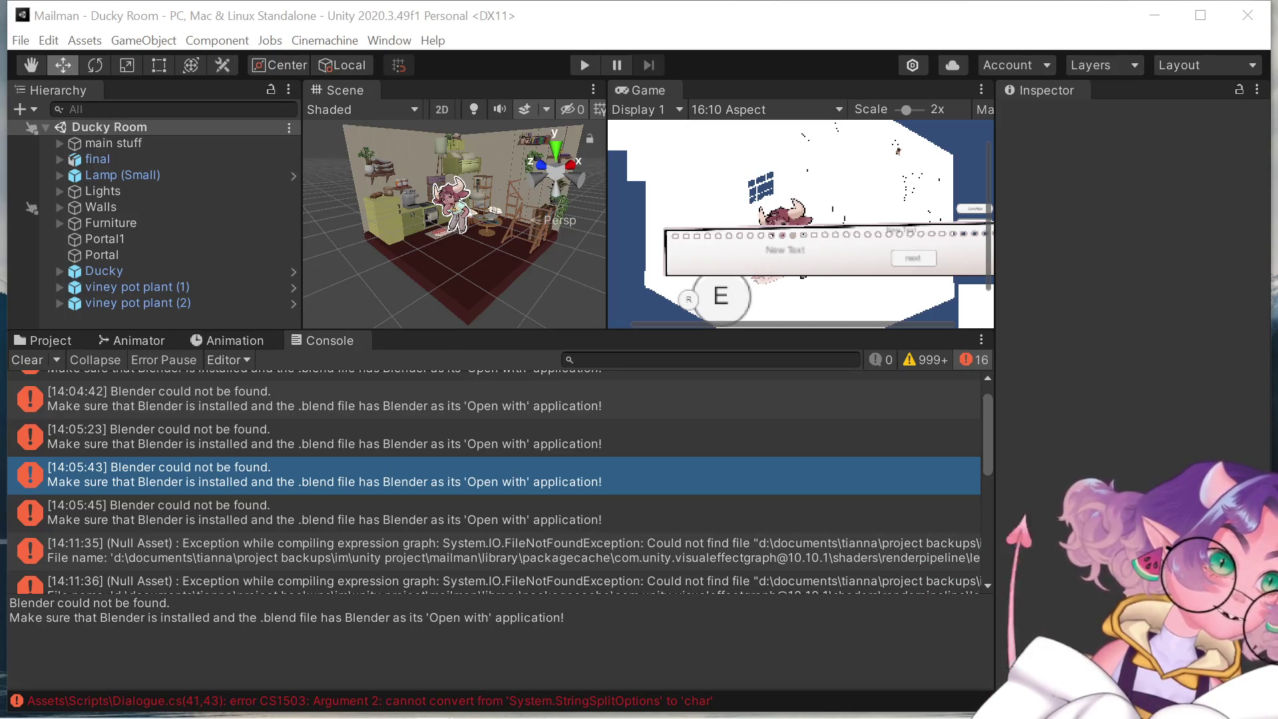
Bring the Chrome window with the Cities in Australia map forward and maximize it.
key(alt+Tab)
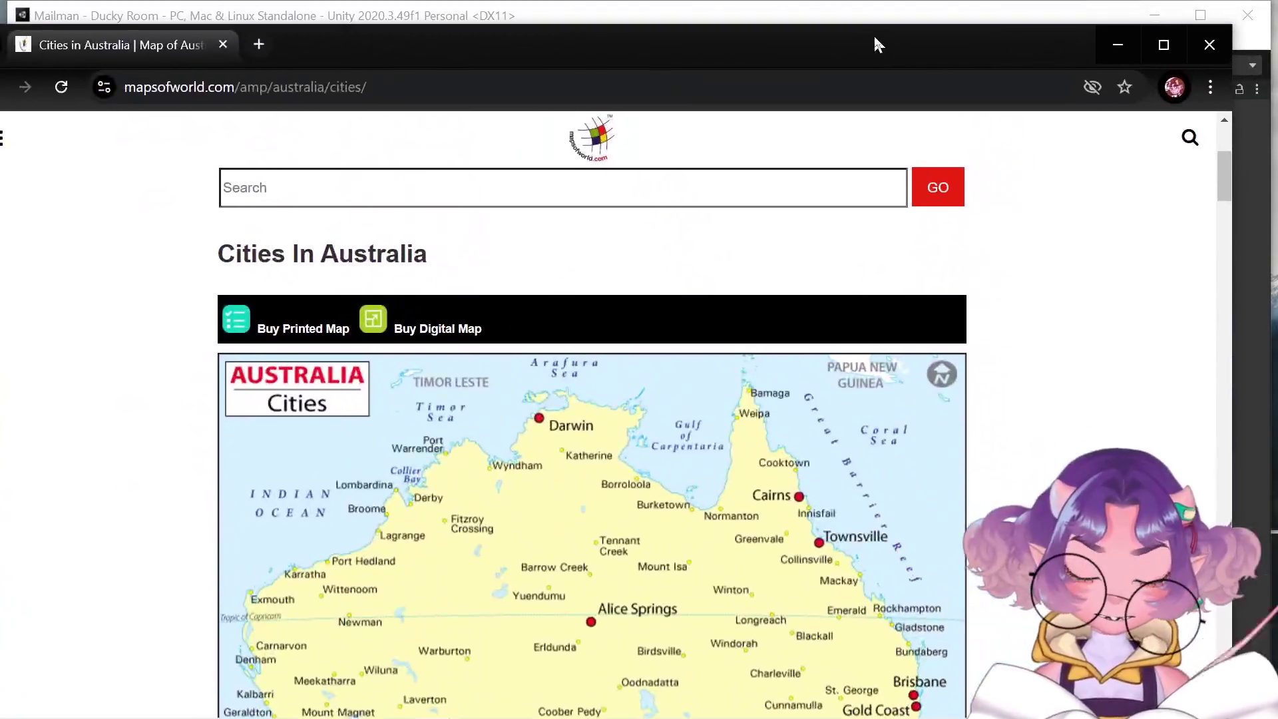
mouse_move(874, 44)
mouse_down()
mouse_move(904, 54)
mouse_move(919, 40)
mouse_move(907, 47)
mouse_up()
click(1196, 47)
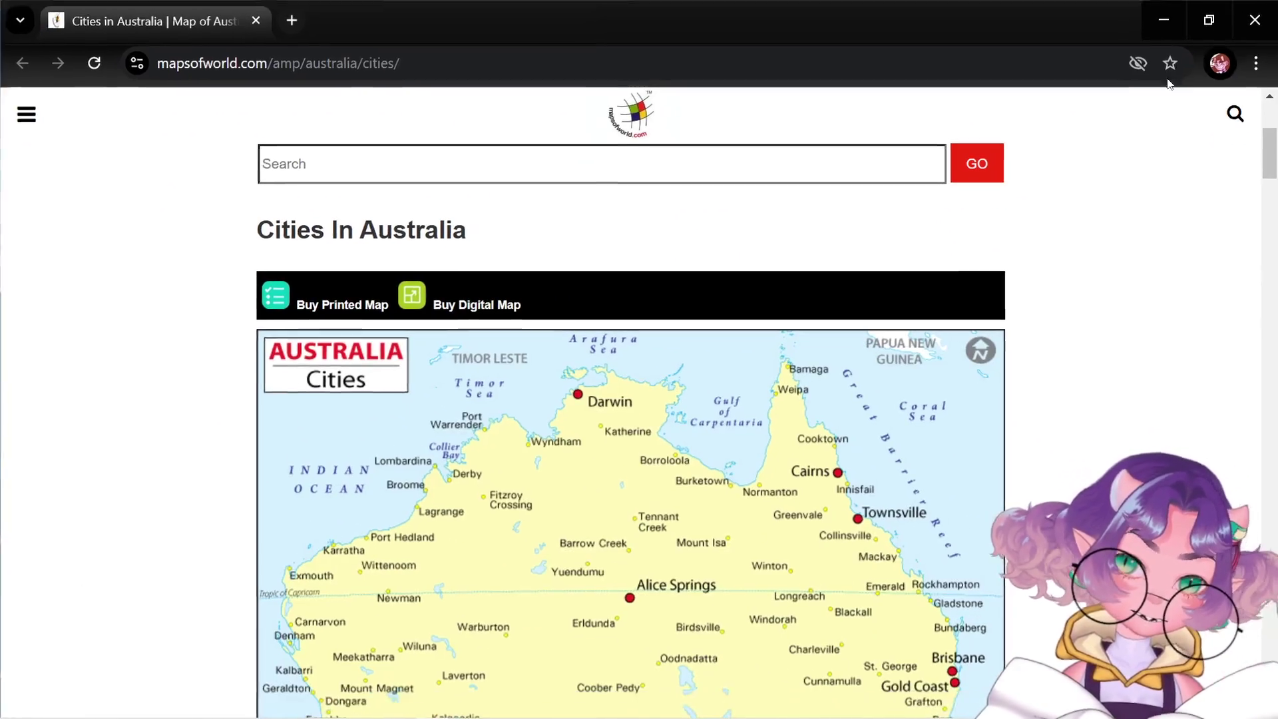
scroll(561, 324, down, 4)
scroll(561, 324, up, 1)
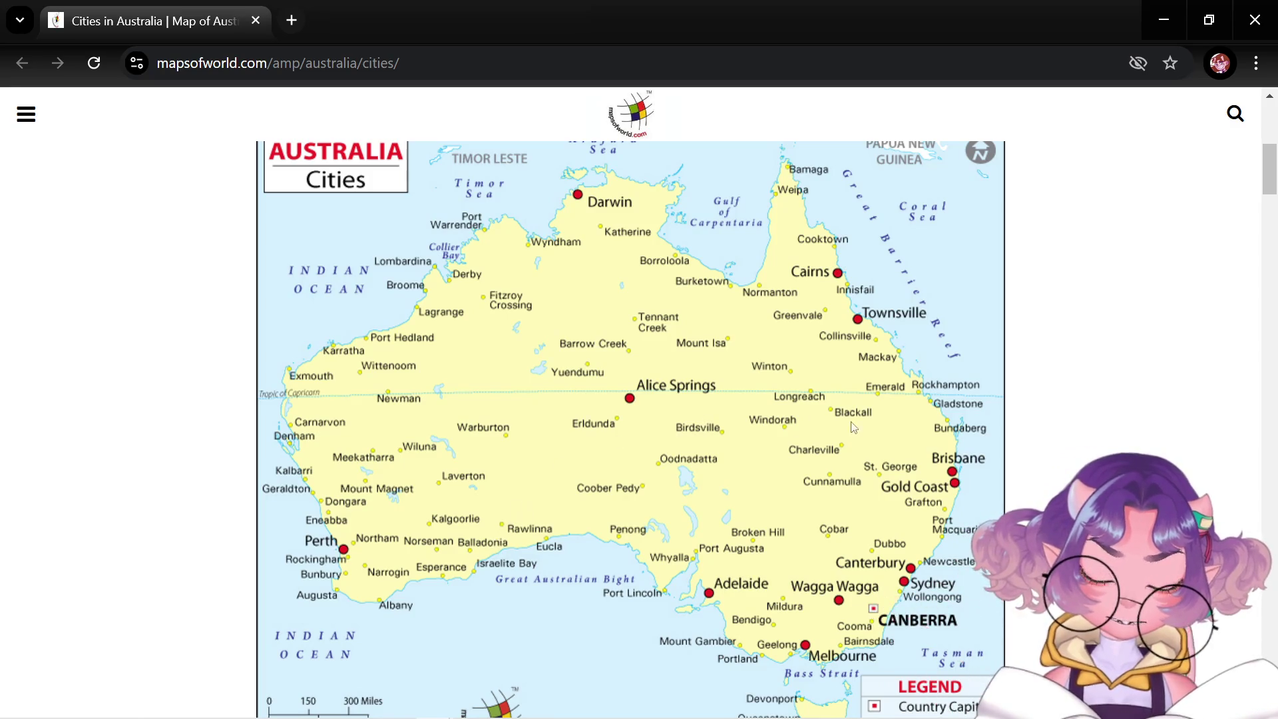
scroll(865, 443, down, 1)
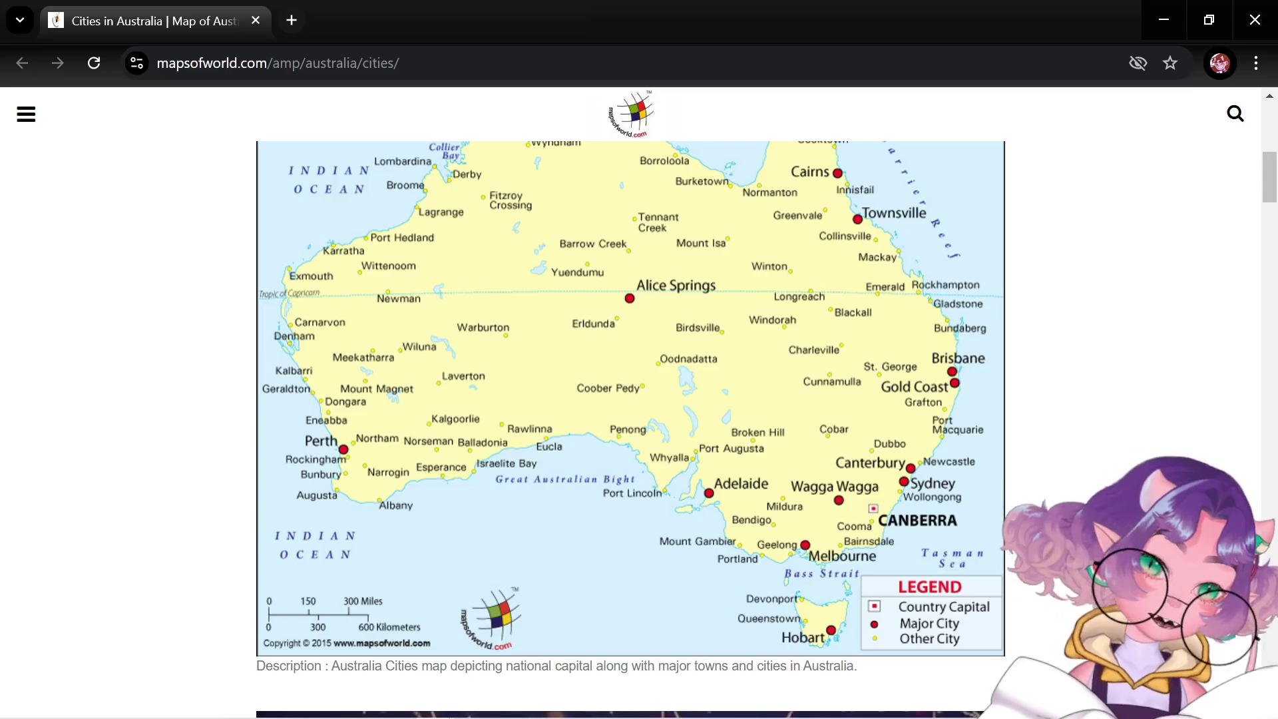
scroll(1272, 187, up, 1)
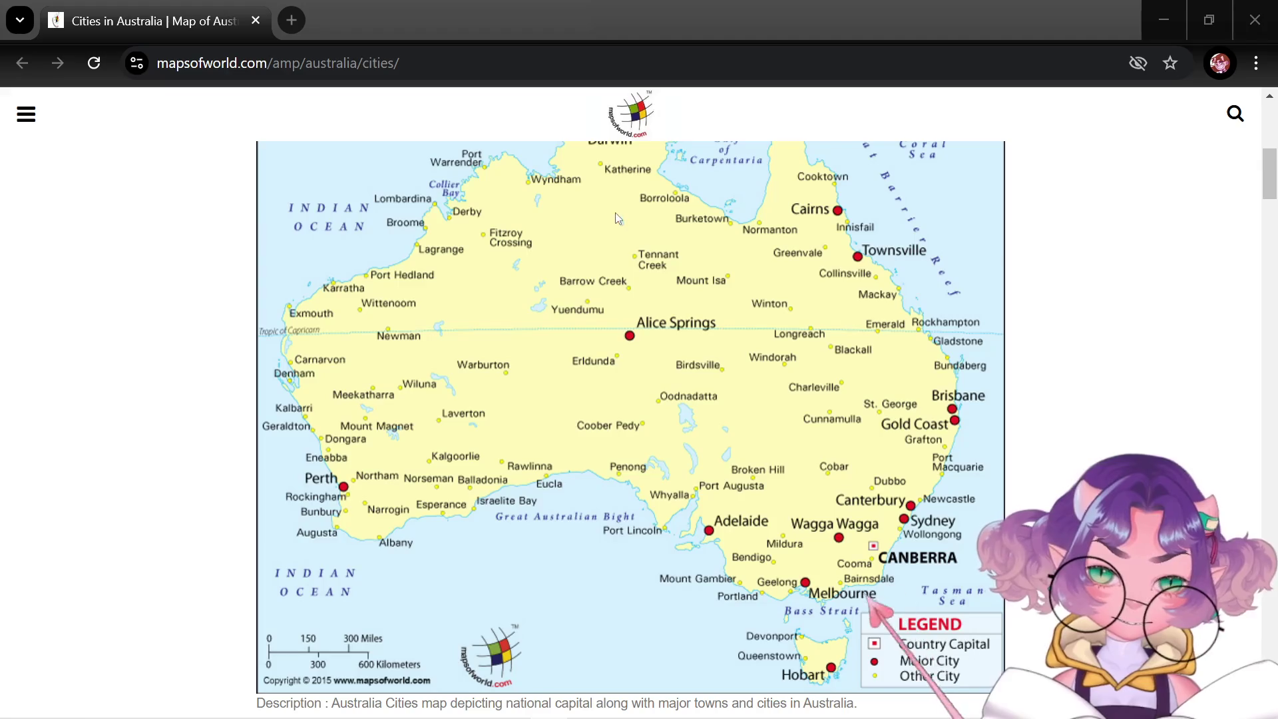
scroll(679, 350, up, 2)
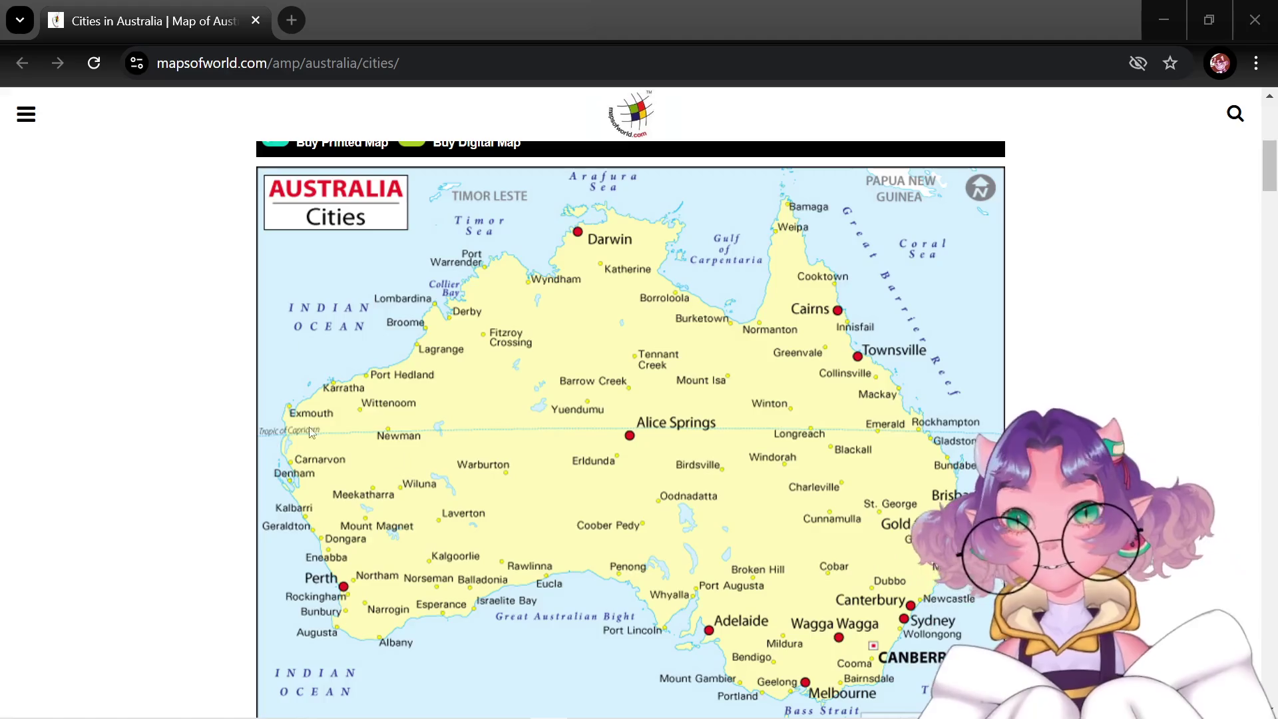
Focus the Chrome window showing the mapsofworld Australia cities map.
mouse_move(548, 716)
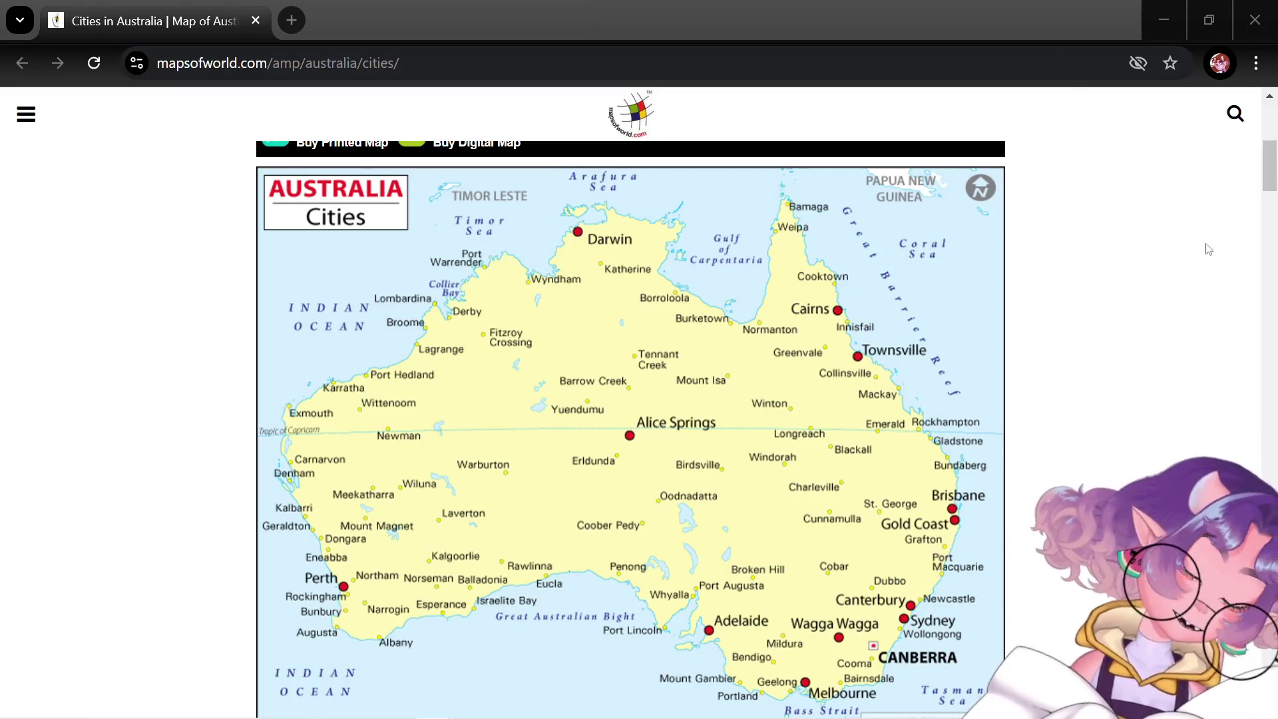
click(1262, 173)
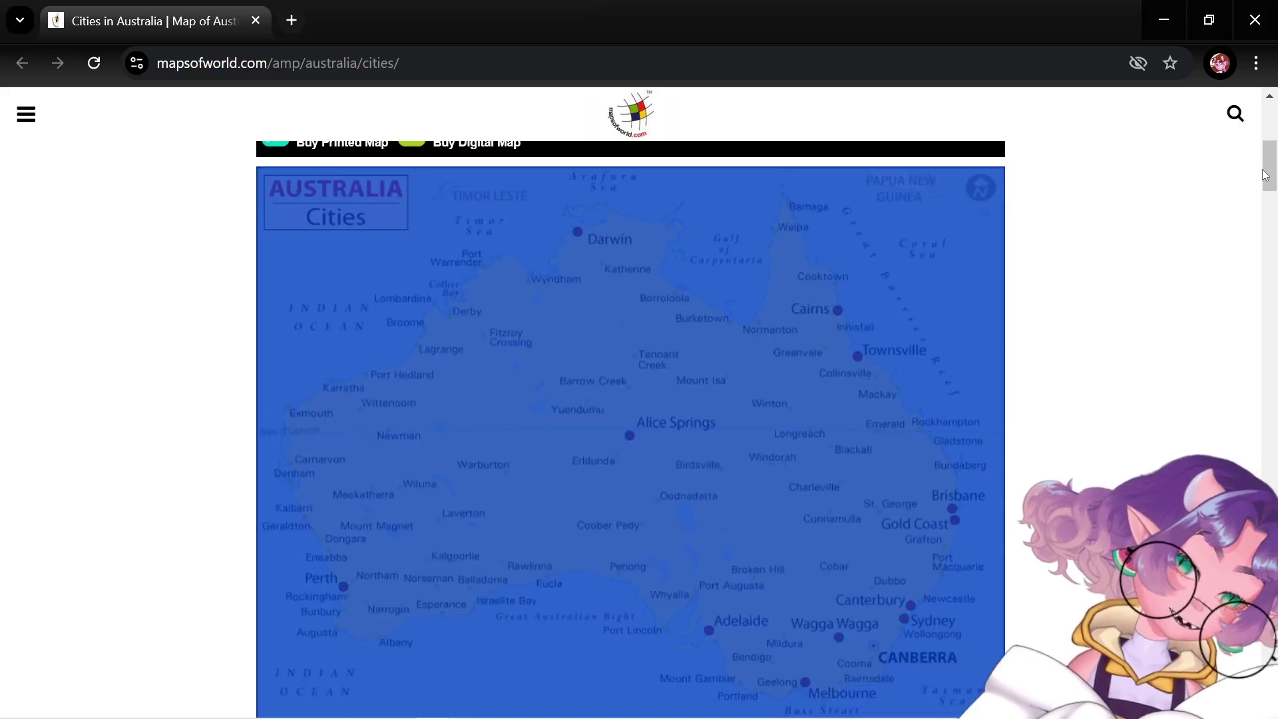
click(1169, 191)
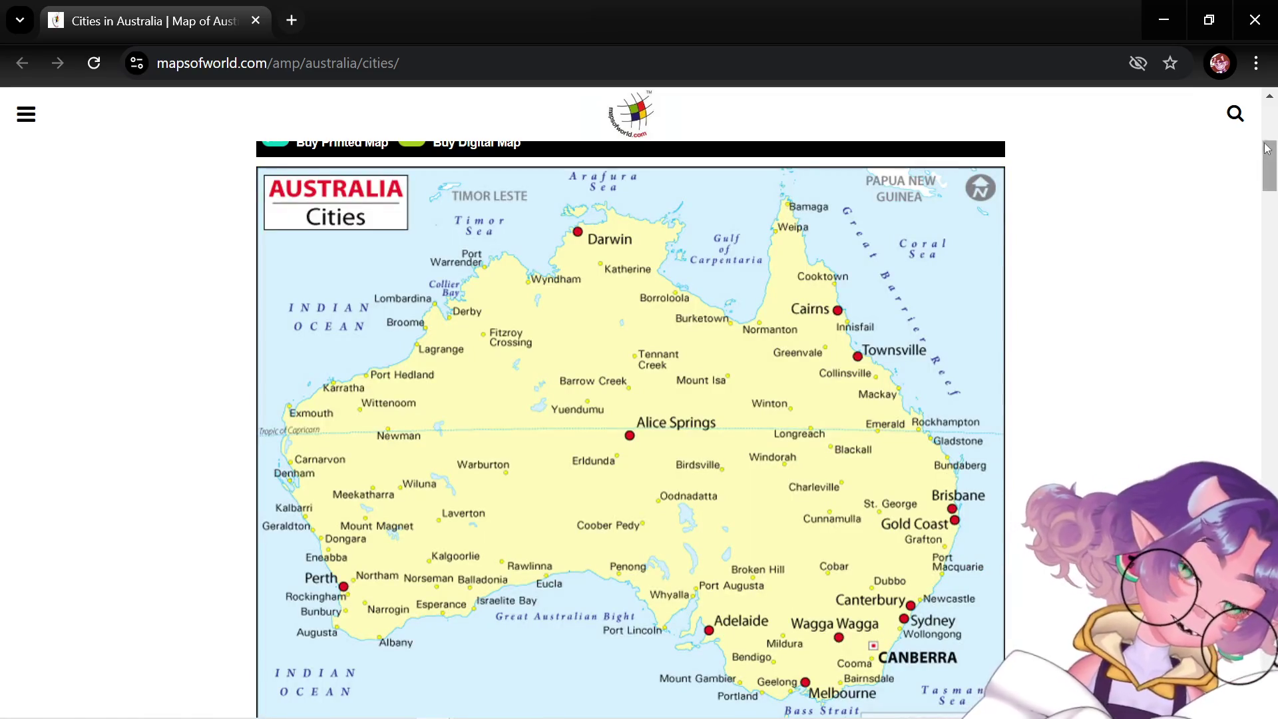
scroll(1272, 152, down, 1)
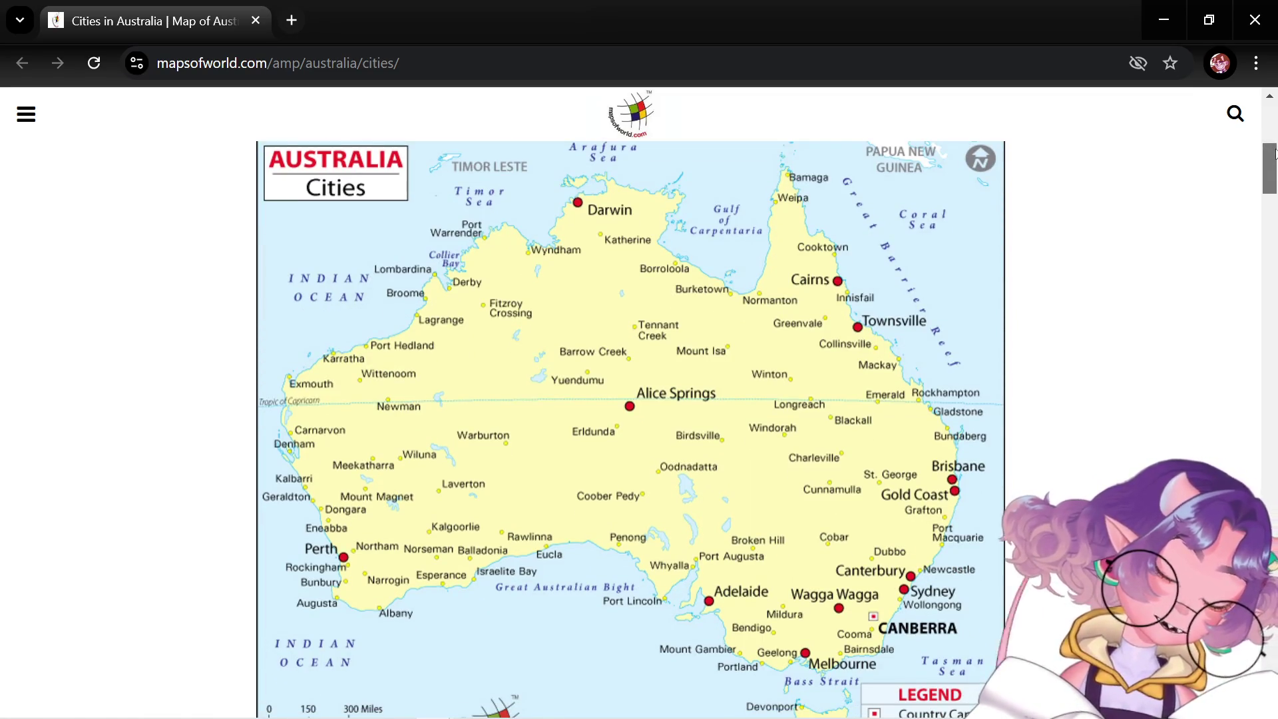
scroll(1275, 153, down, 1)
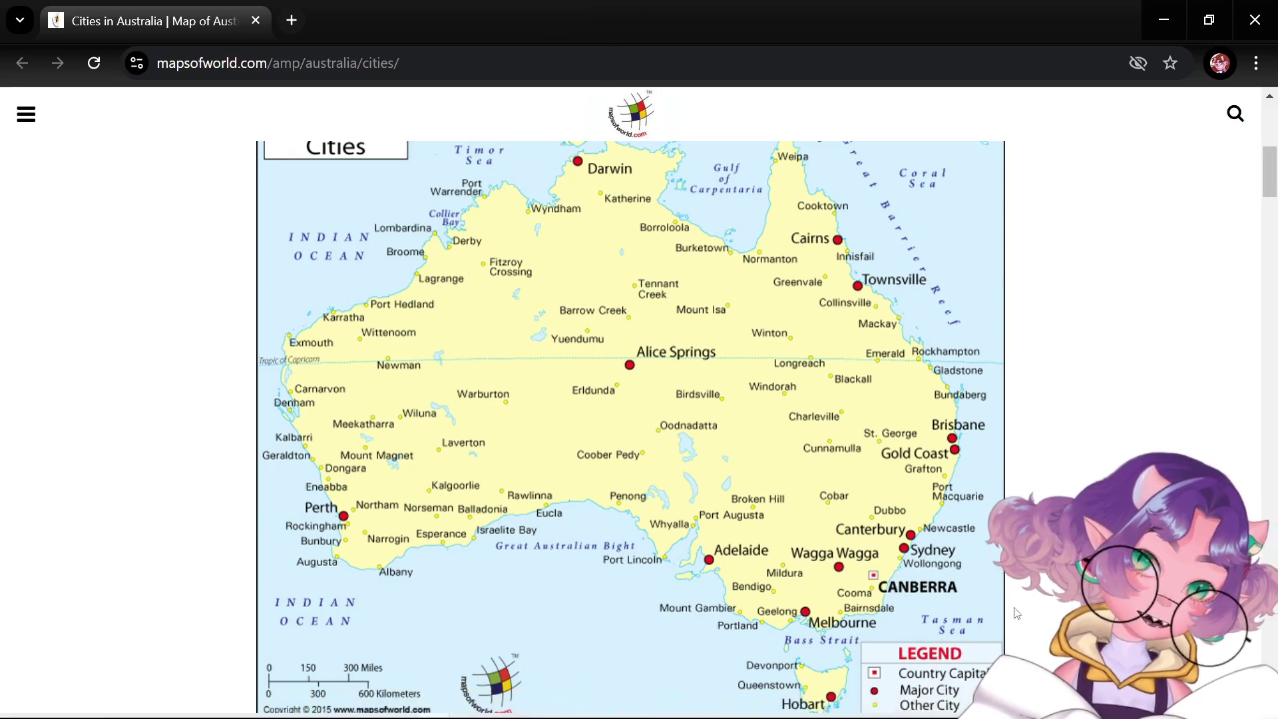
scroll(1274, 178, up, 1)
scroll(1274, 178, down, 3)
scroll(1274, 180, up, 2)
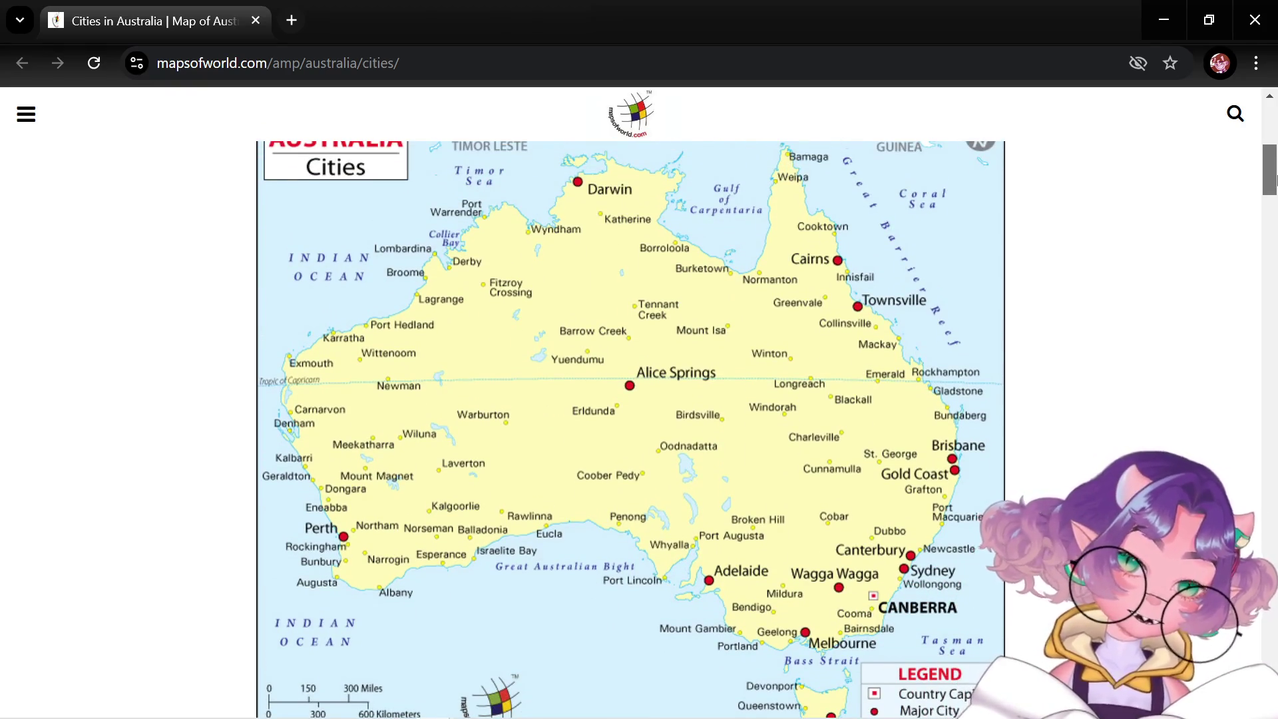
scroll(1274, 178, down, 1)
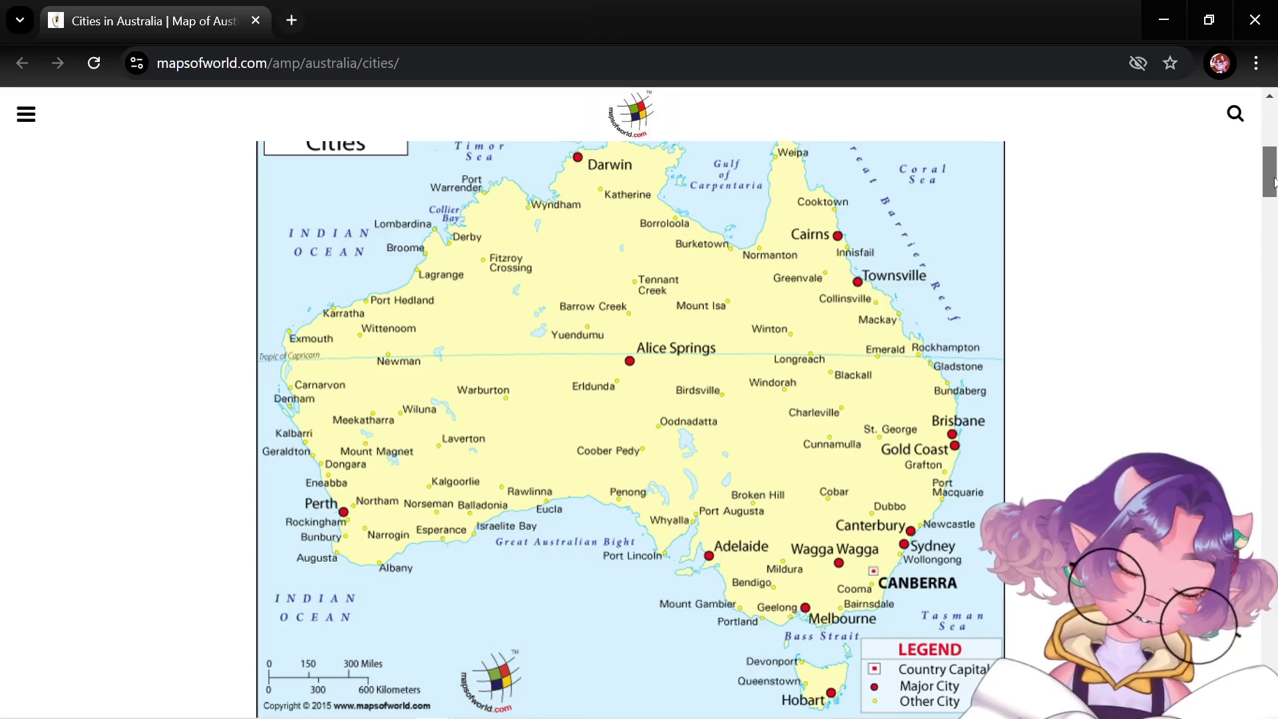
scroll(1273, 178, up, 1)
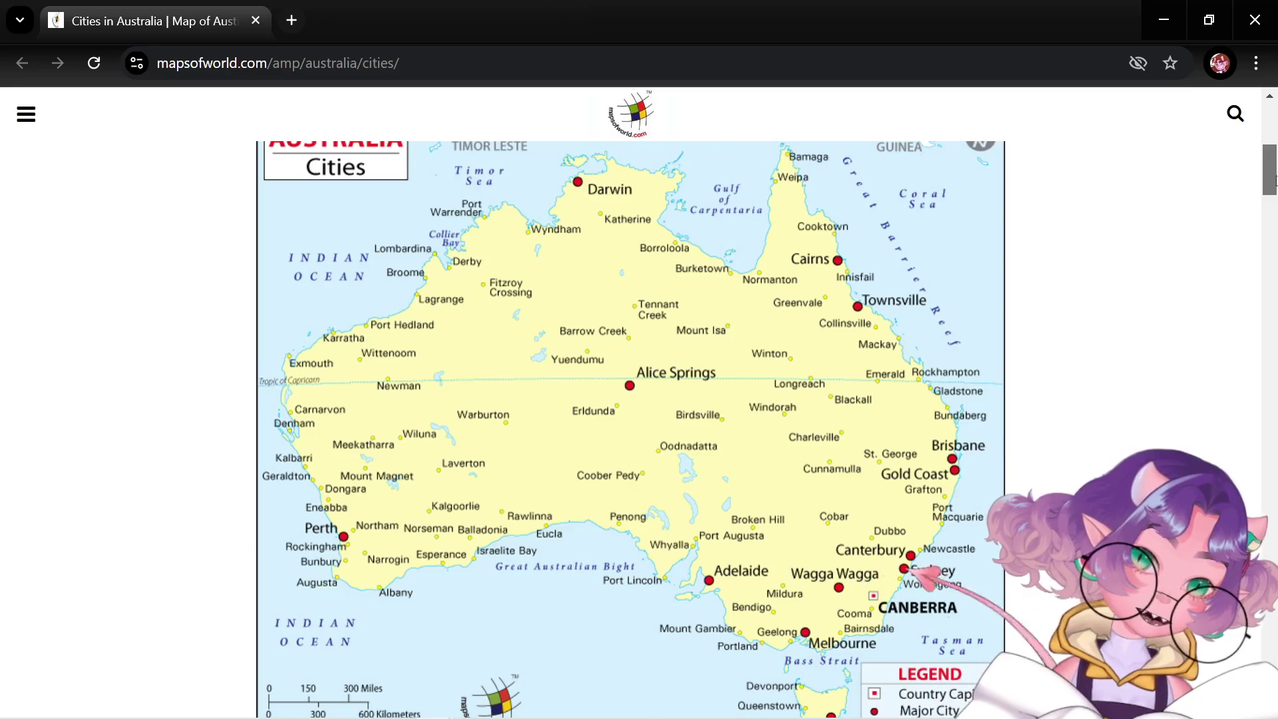
scroll(1275, 179, down, 1)
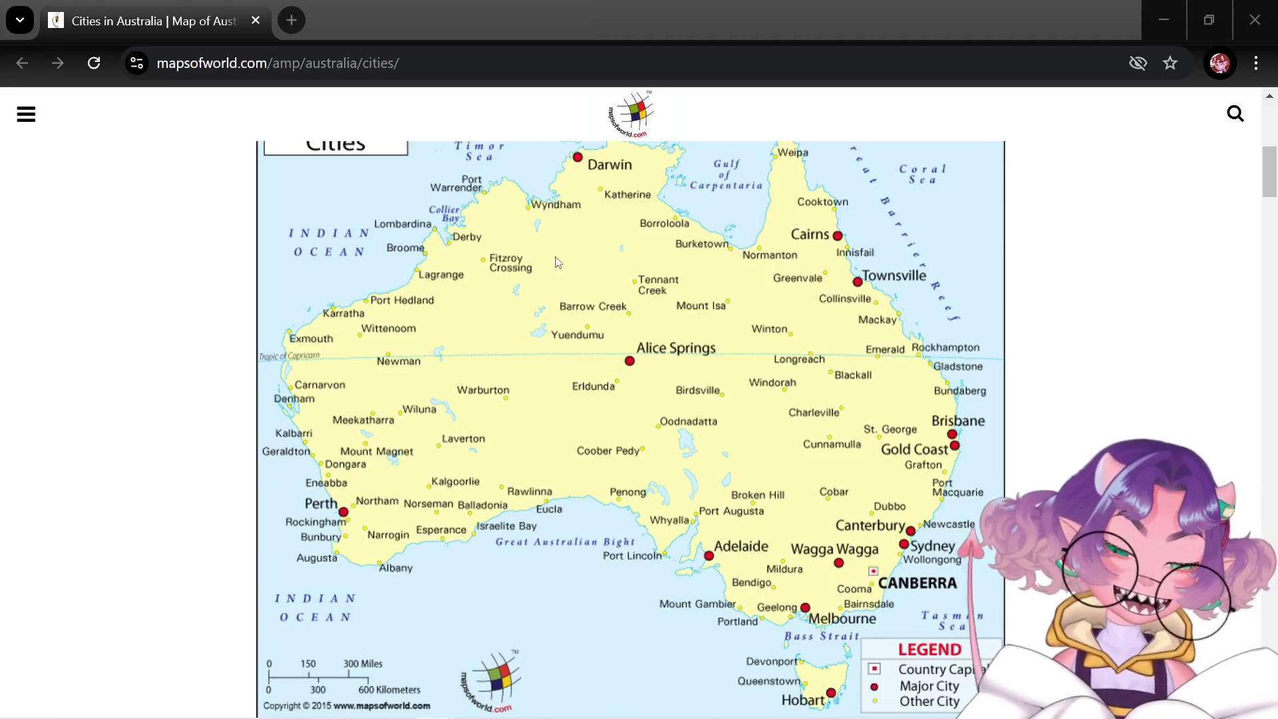
Close the Australia map browser window and move the YouTube window over the editor.
click(641, 210)
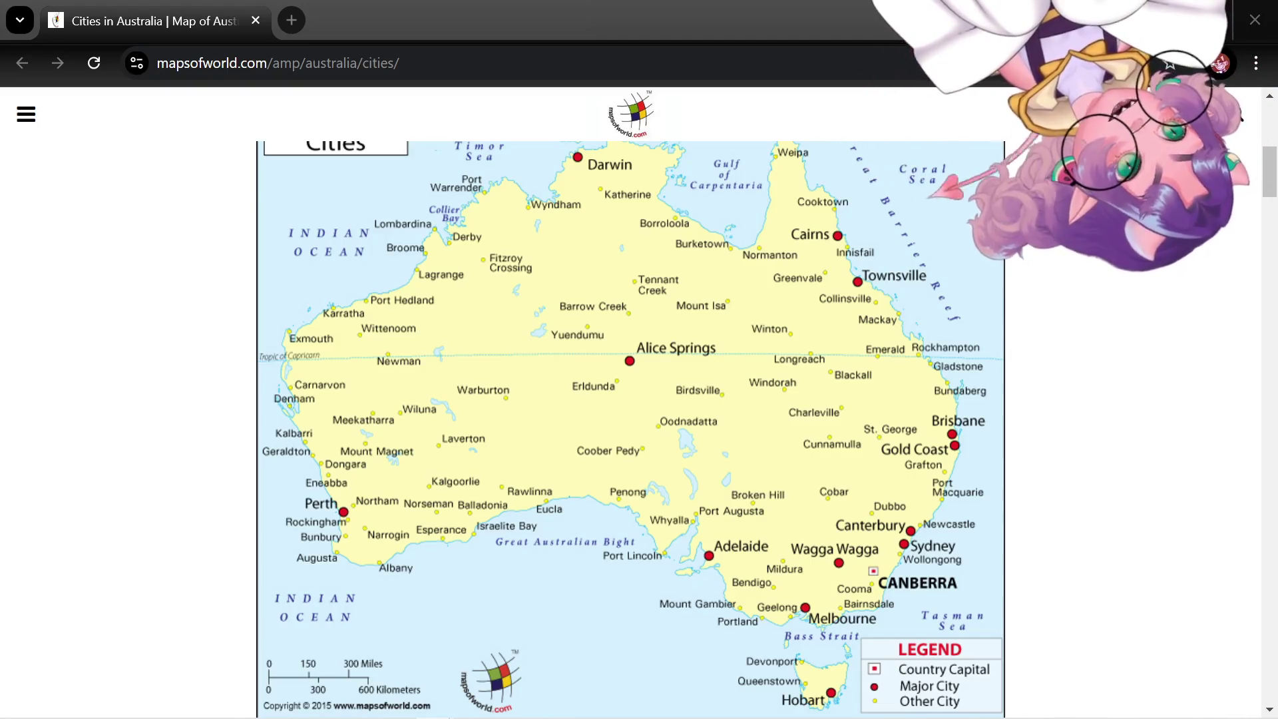
click(1258, 8)
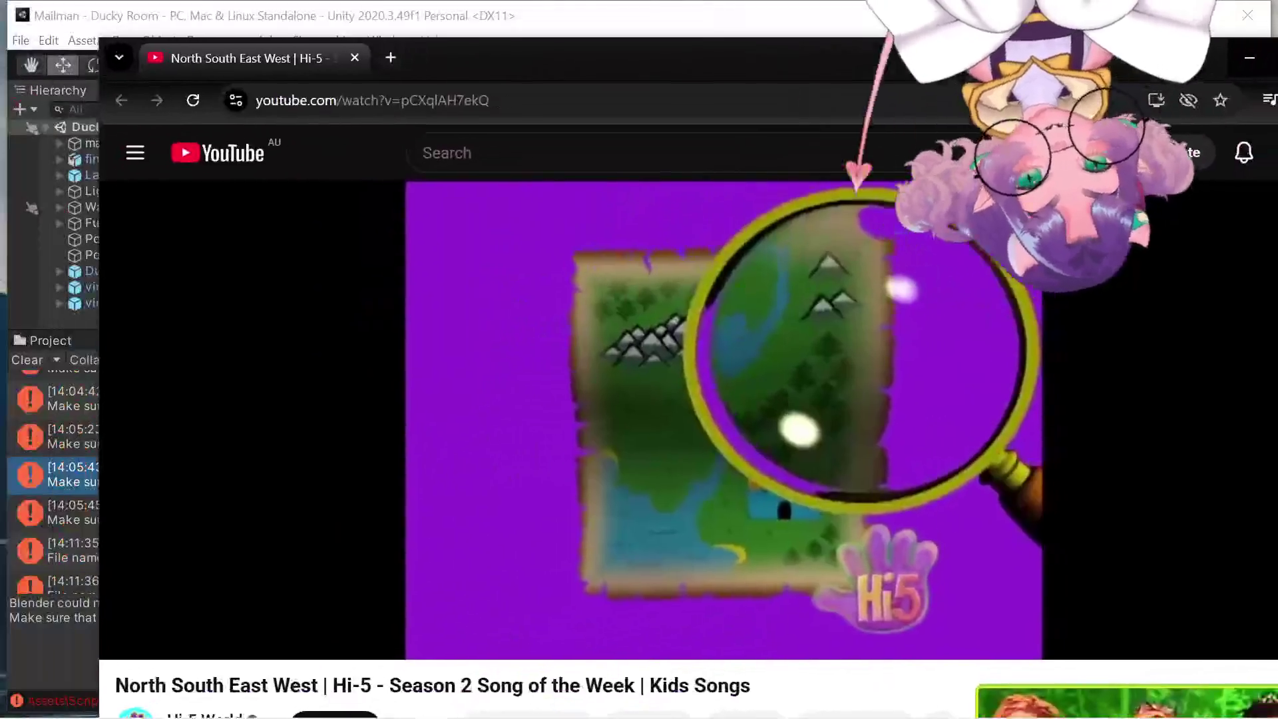
mouse_move(1009, 47)
mouse_down()
mouse_move(908, 74)
mouse_move(939, 52)
mouse_move(925, 51)
mouse_up()
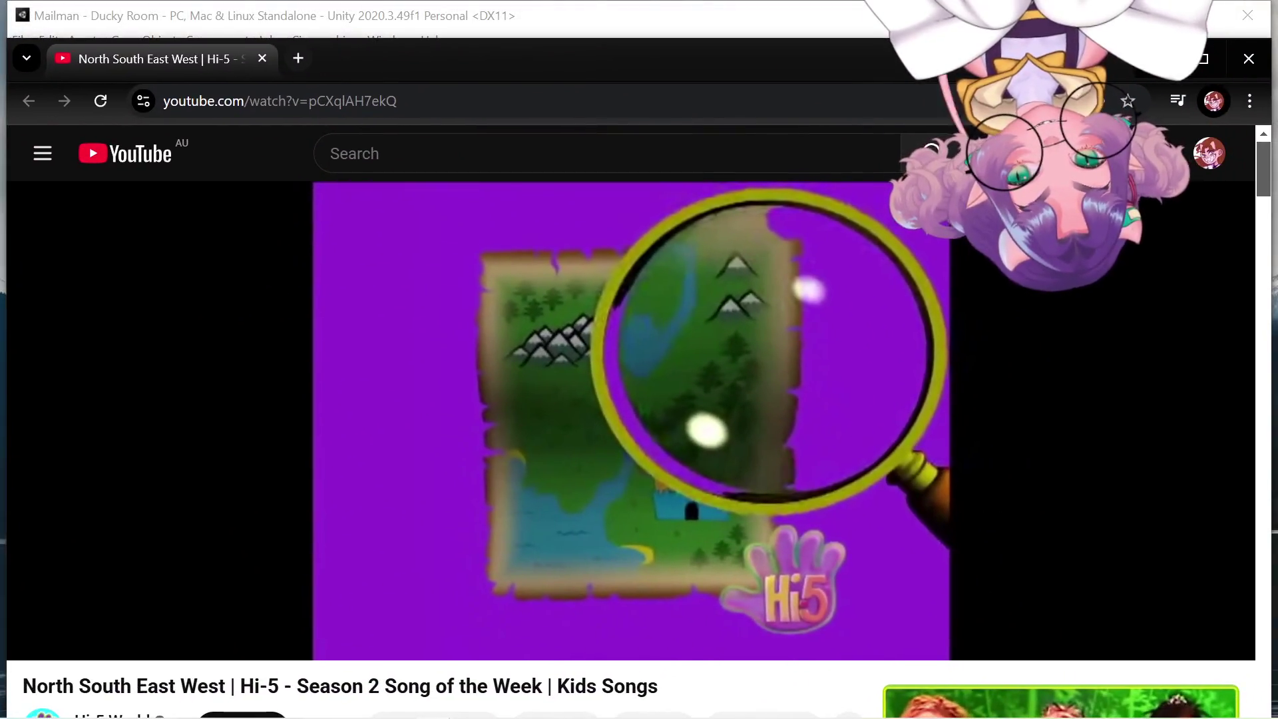
Play the Hi-5 'North South East West' video full screen, pause near 2:46, exit full screen, return to Unity.
click(1216, 631)
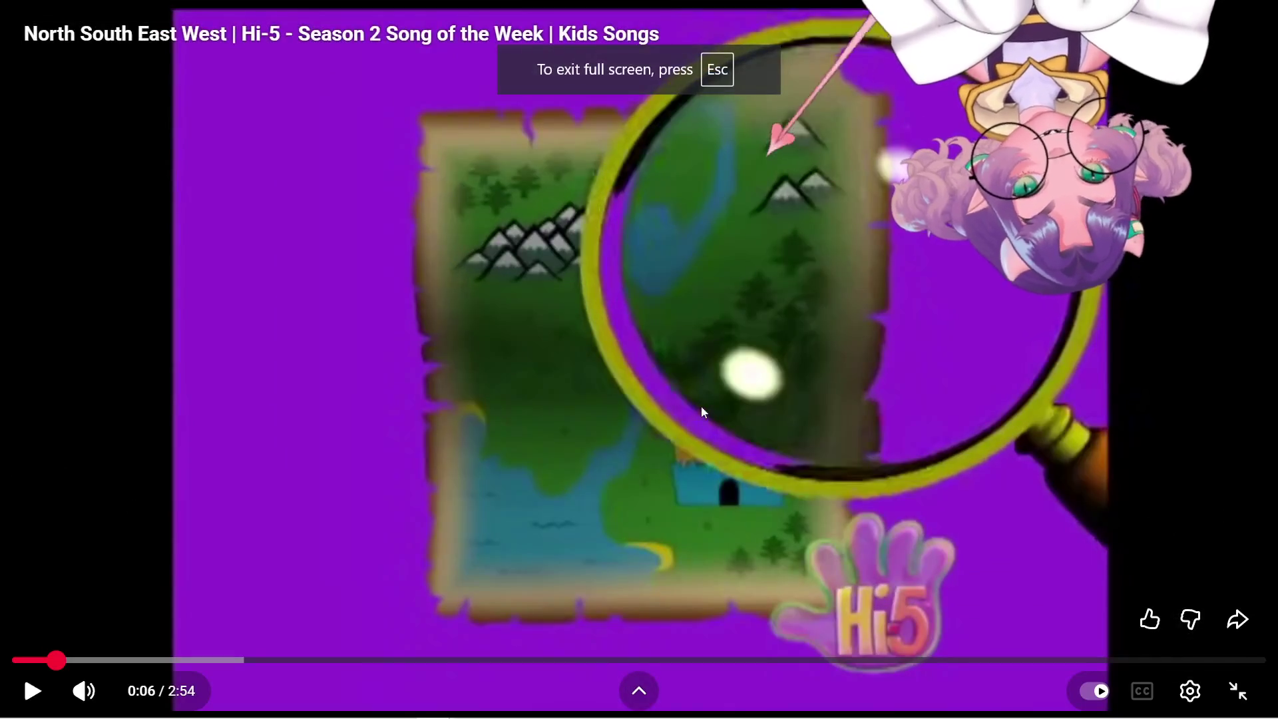
click(692, 361)
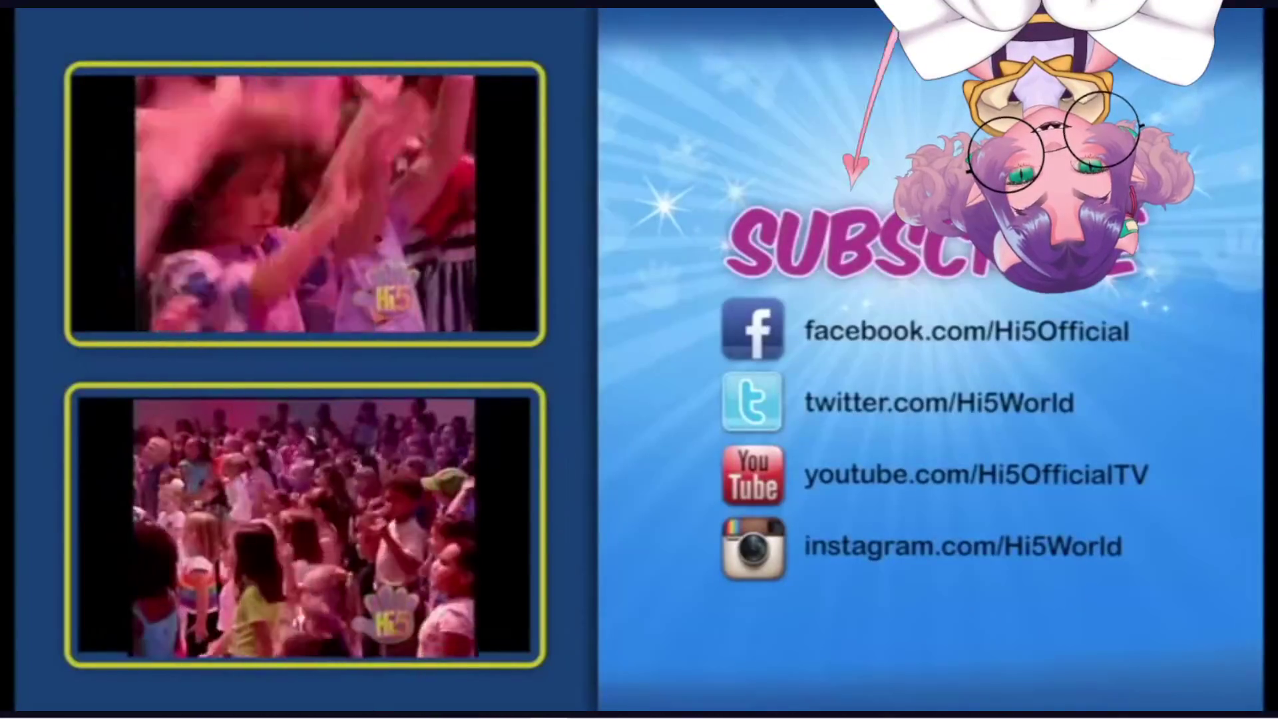
mouse_move(800, 141)
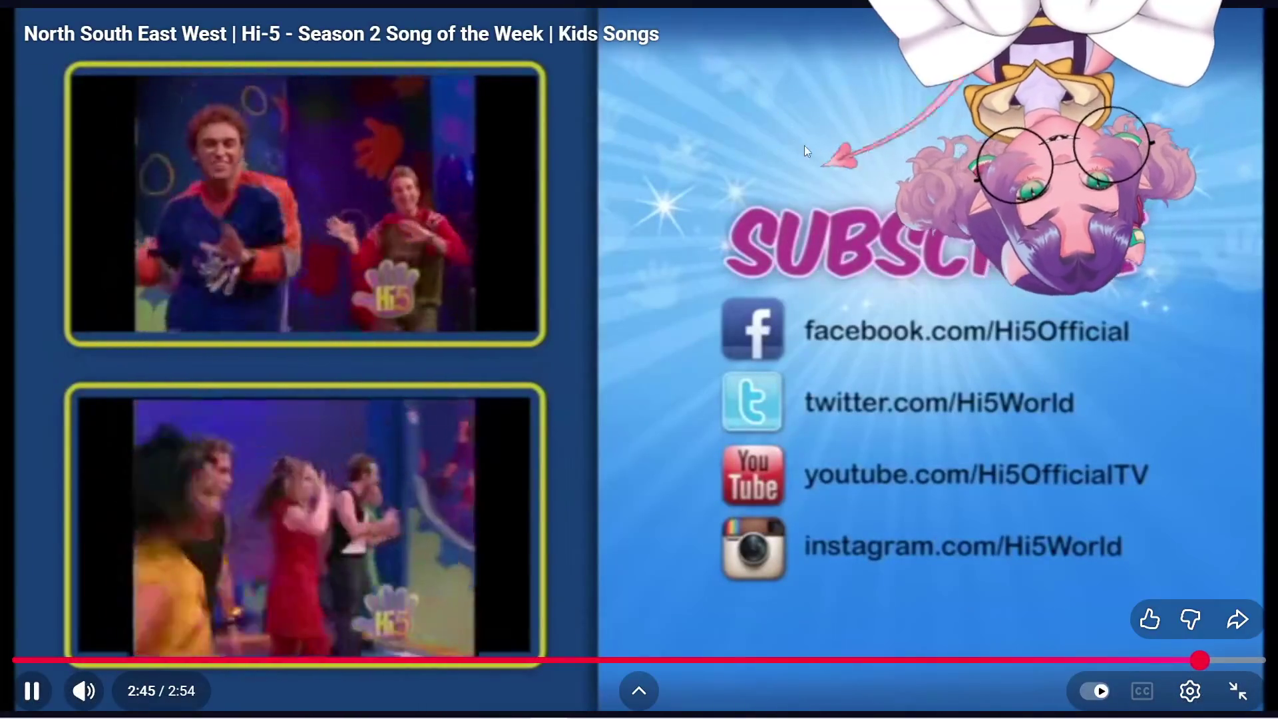
click(916, 133)
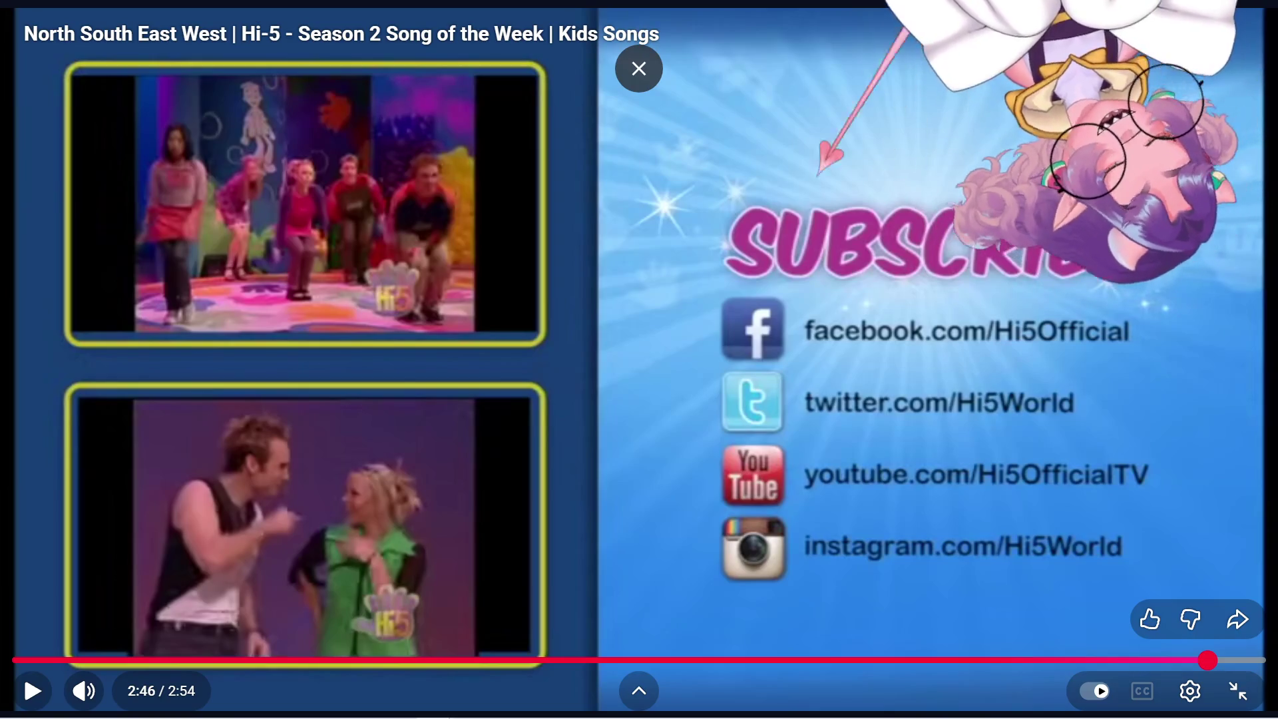
click(1237, 690)
key(alt+Tab)
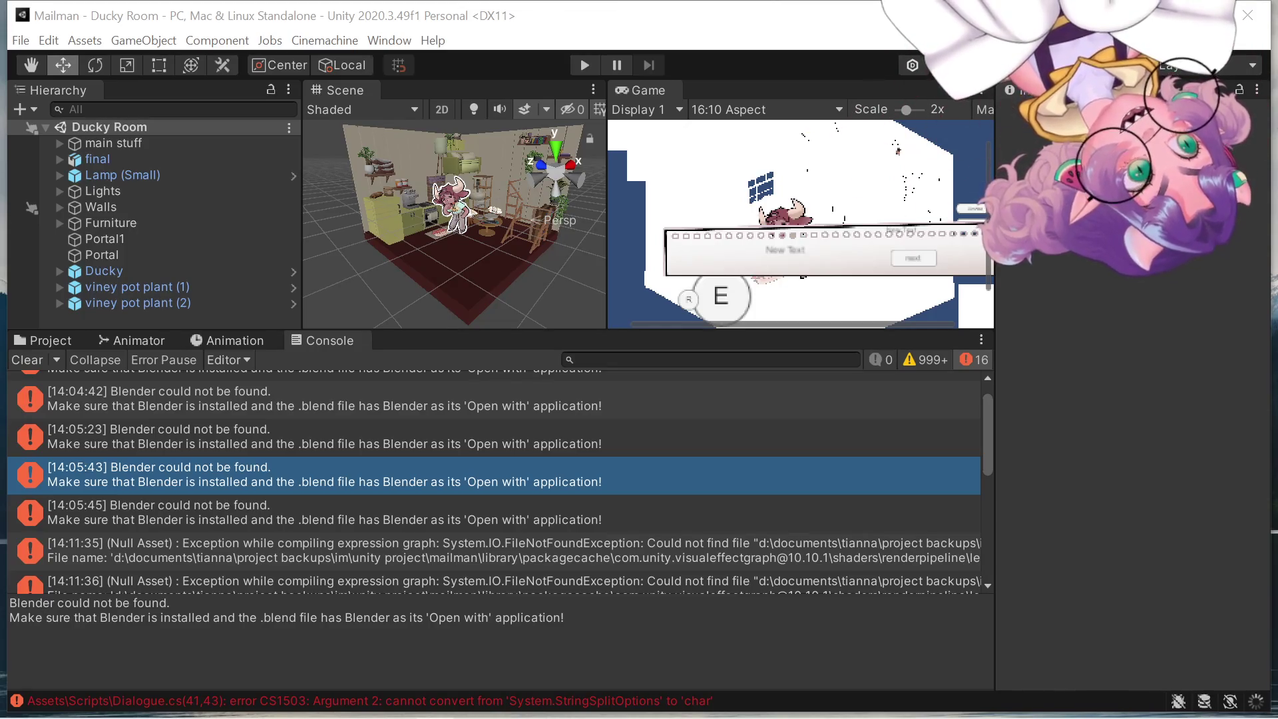
Move the YouTube window over the editor and play the Purple Wiggles news clip full screen.
mouse_move(337, 0)
mouse_down()
mouse_move(597, 165)
mouse_move(807, 126)
mouse_move(895, 130)
mouse_up()
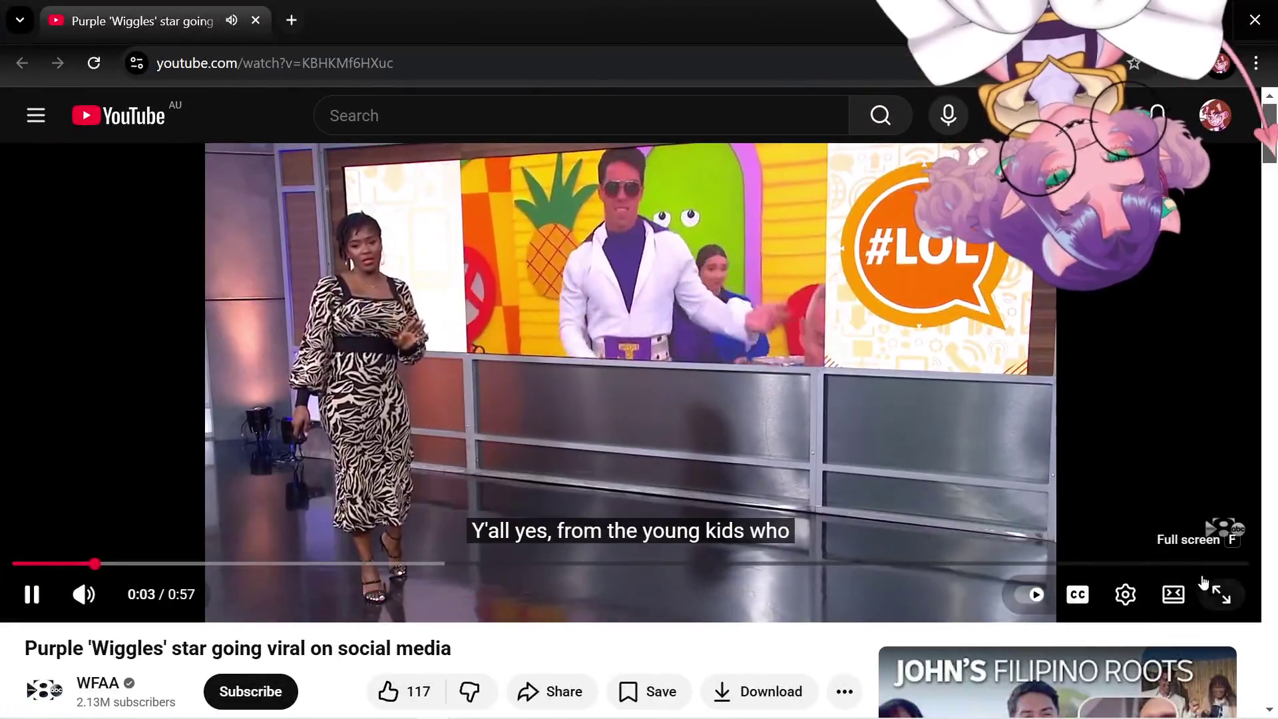
click(1222, 595)
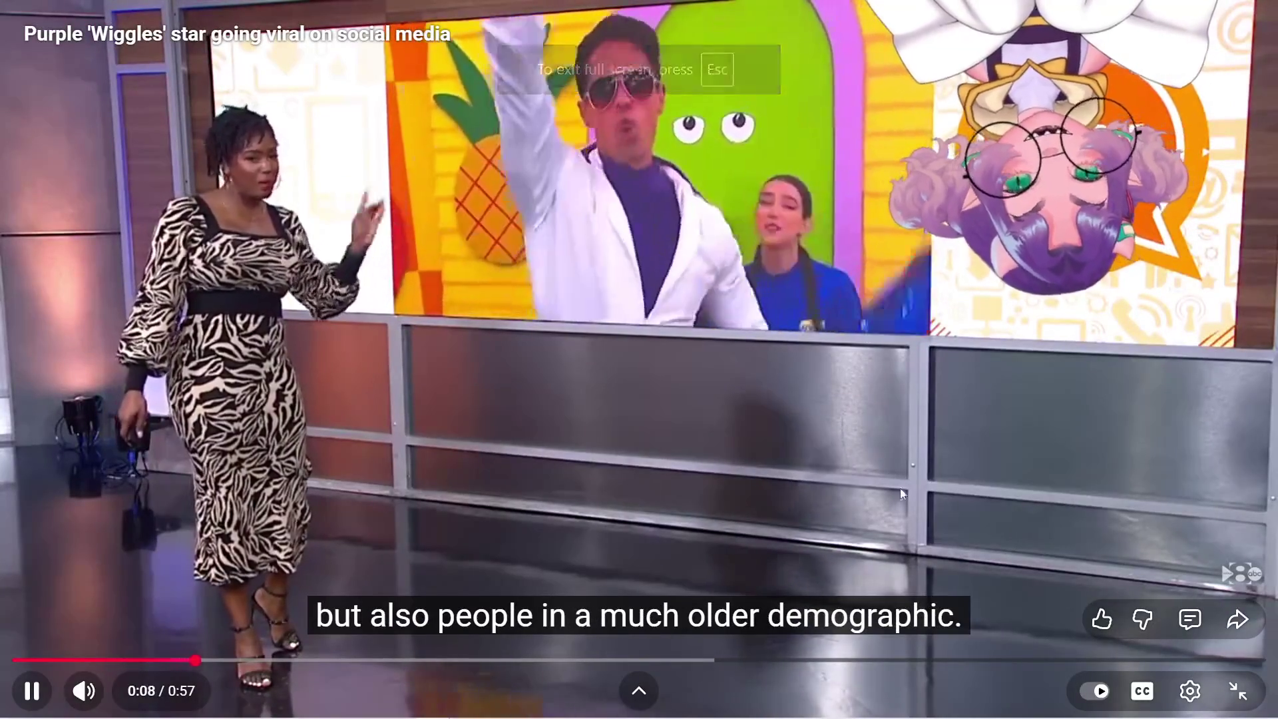
mouse_move(639, 14)
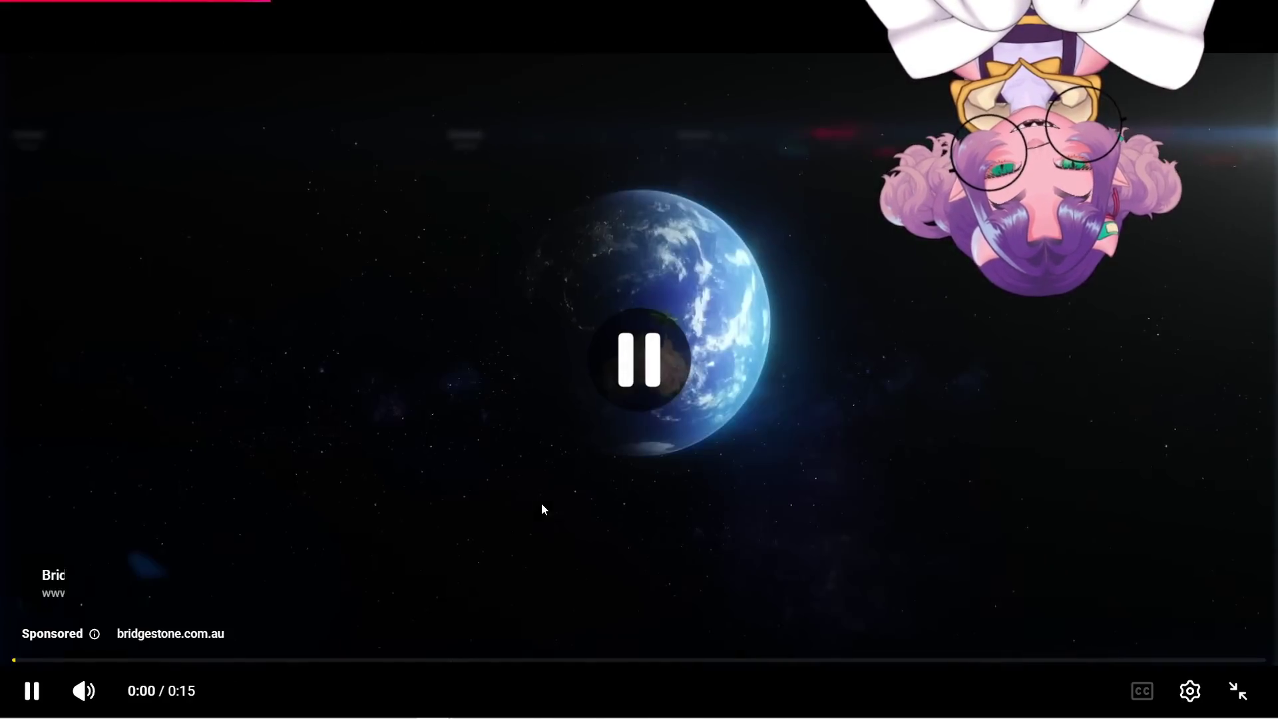
Pause the sponsored ad, leave full screen, visit Unity, then return to the YouTube Short.
click(517, 398)
key(Escape)
key(alt+Tab)
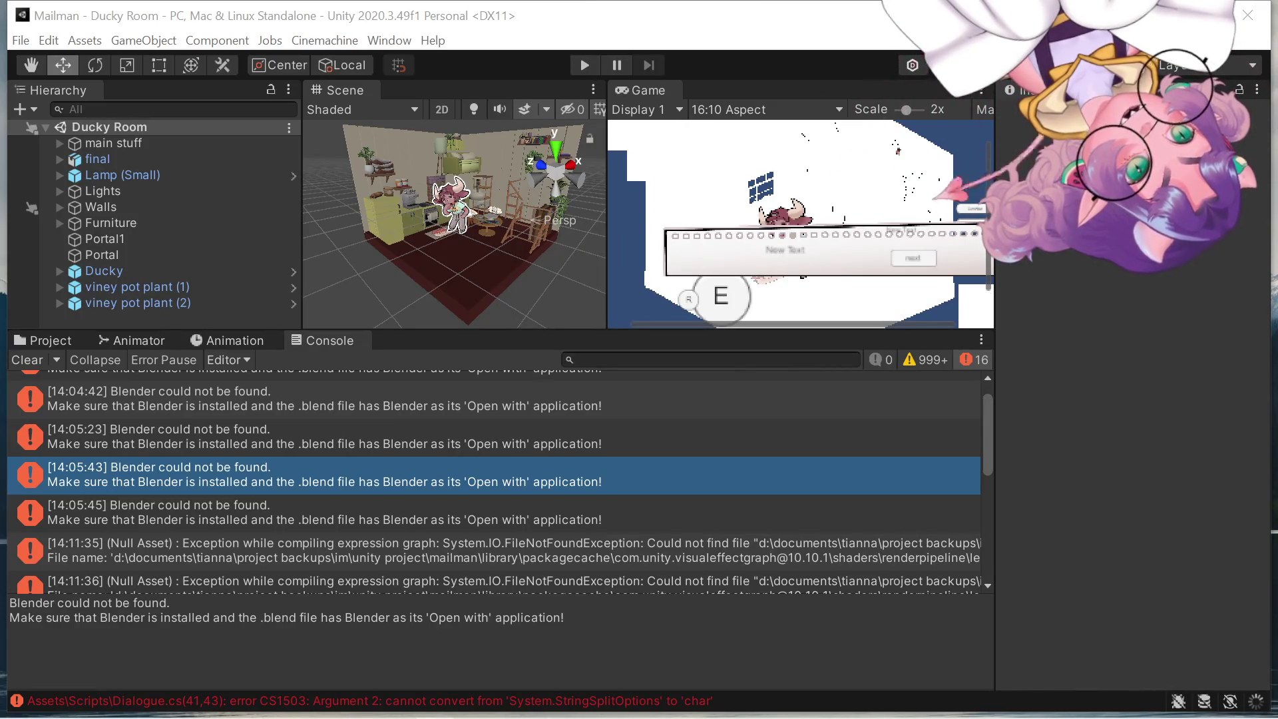
key(alt+Tab)
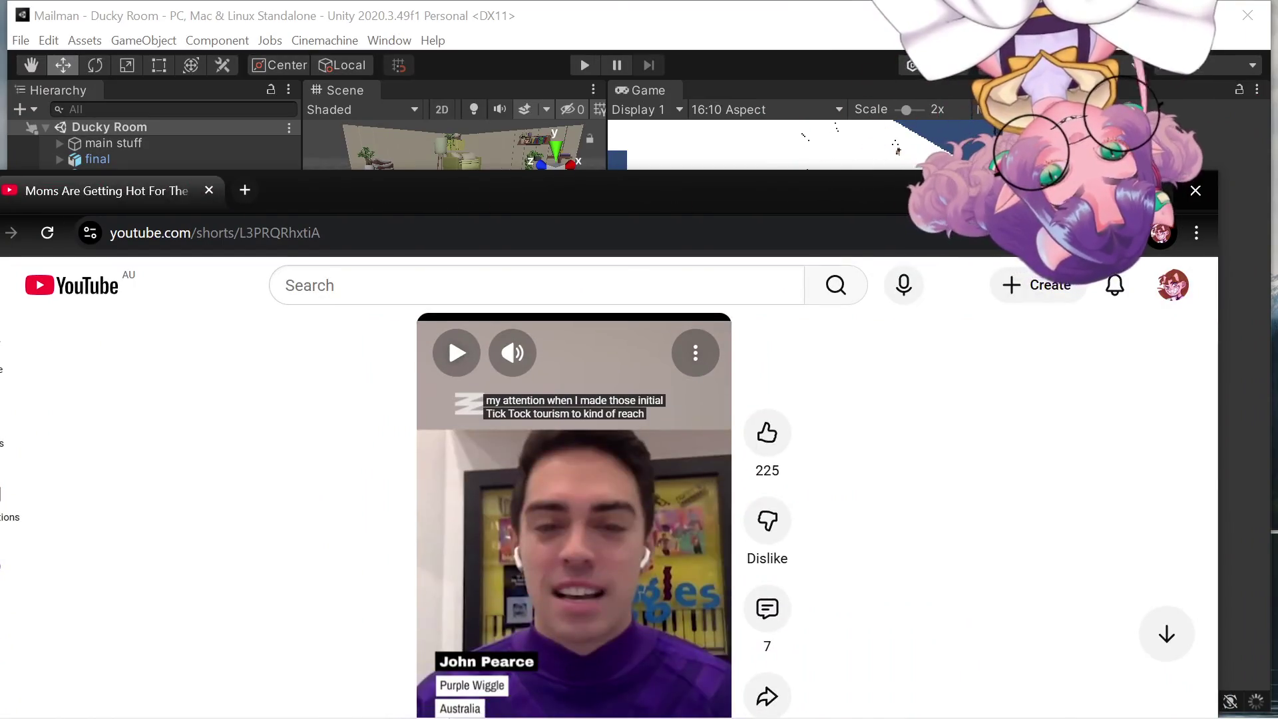
Maximize the browser, play and pause the Purple Wiggle Short, then close the browser.
click(1151, 192)
click(632, 460)
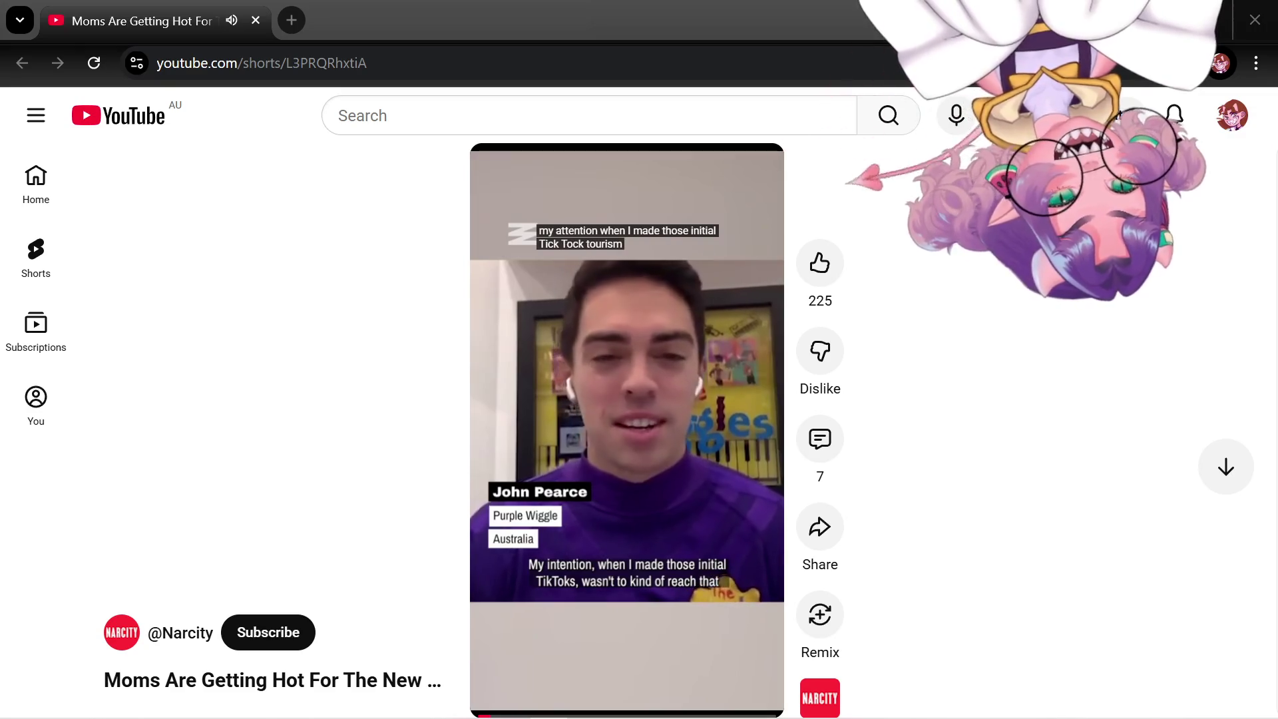
click(626, 200)
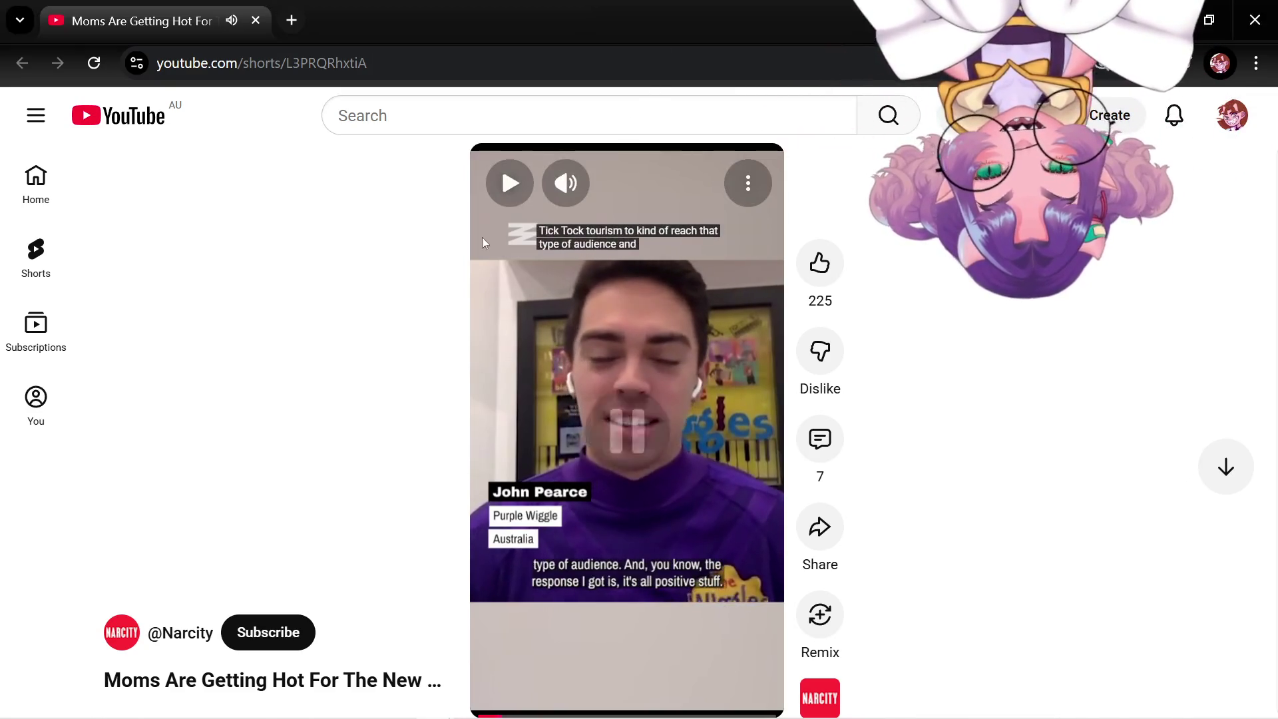
click(1271, 22)
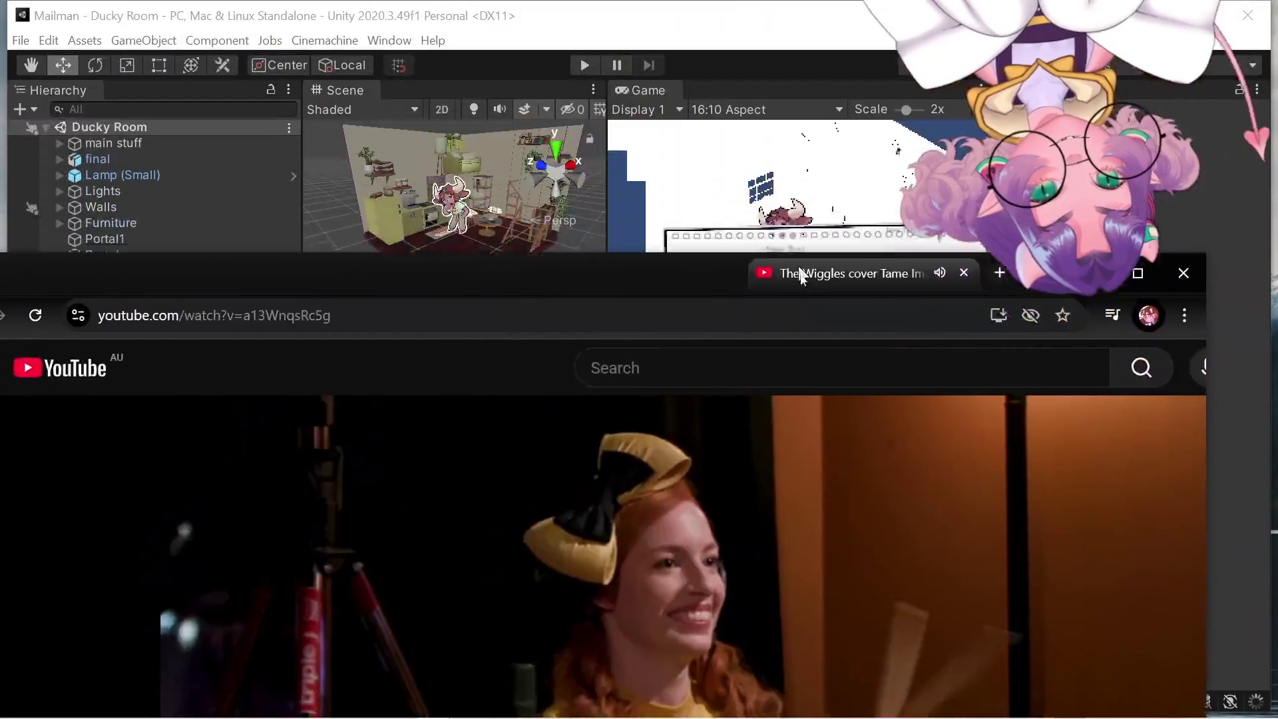
Position and maximize the YouTube window, then play The Wiggles' 'Elephant' cover full screen.
drag(807, 271, 813, 230)
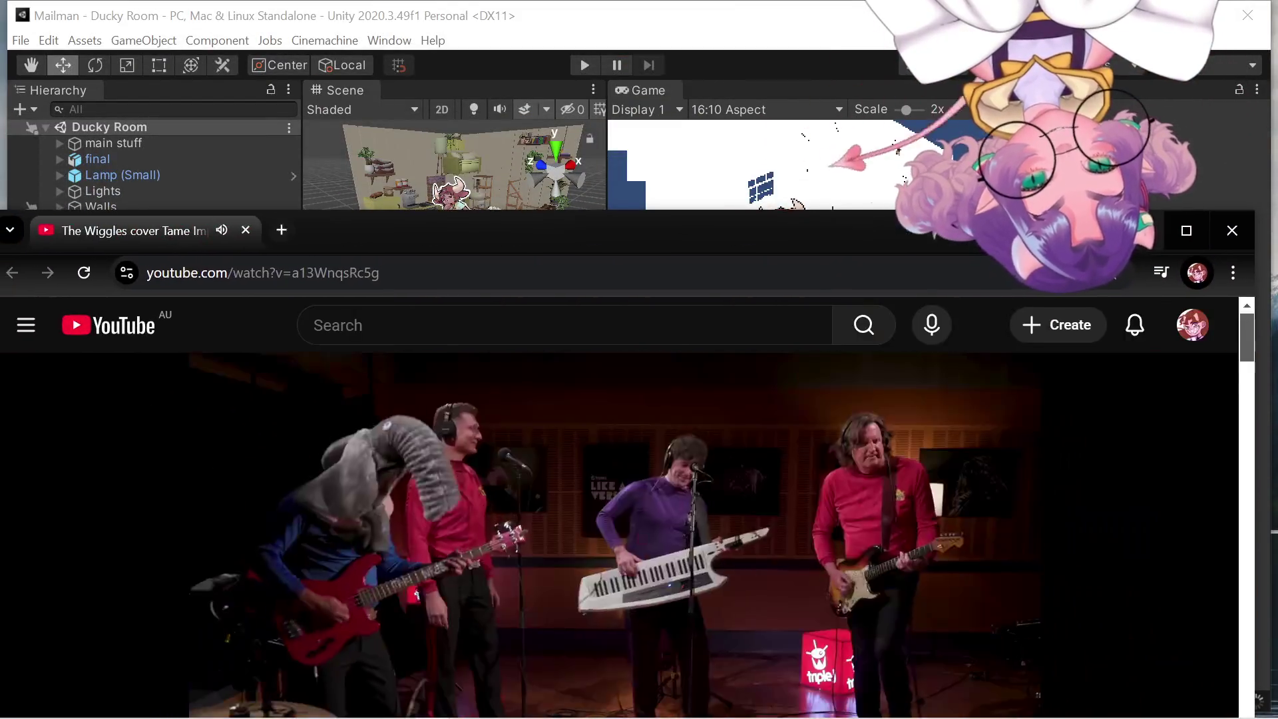
click(1186, 230)
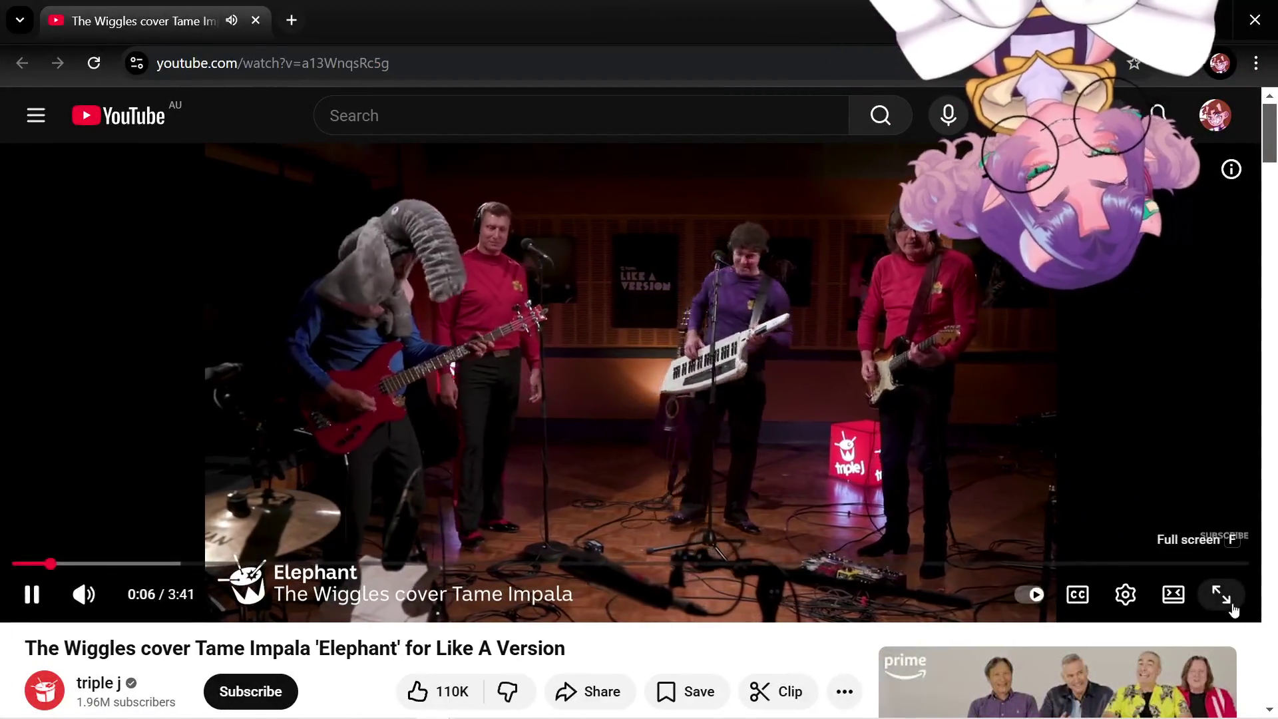
click(1222, 595)
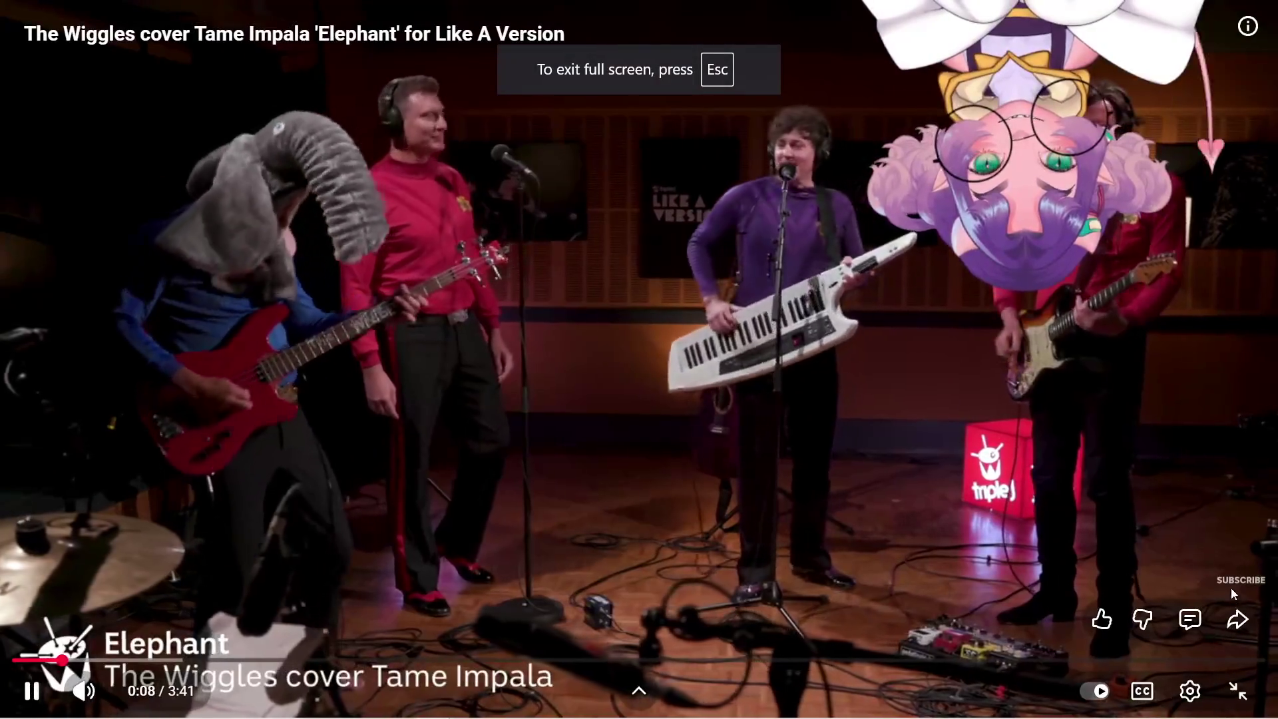